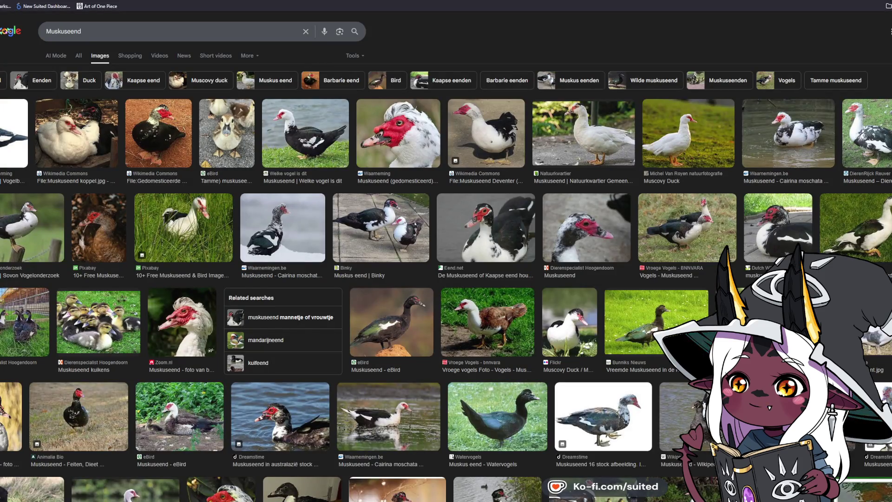
# - Enlarge Muscovy duck and duckling photos from eBird, Vroege Vogels and Waarneming as reference
pyautogui.click(705, 142)
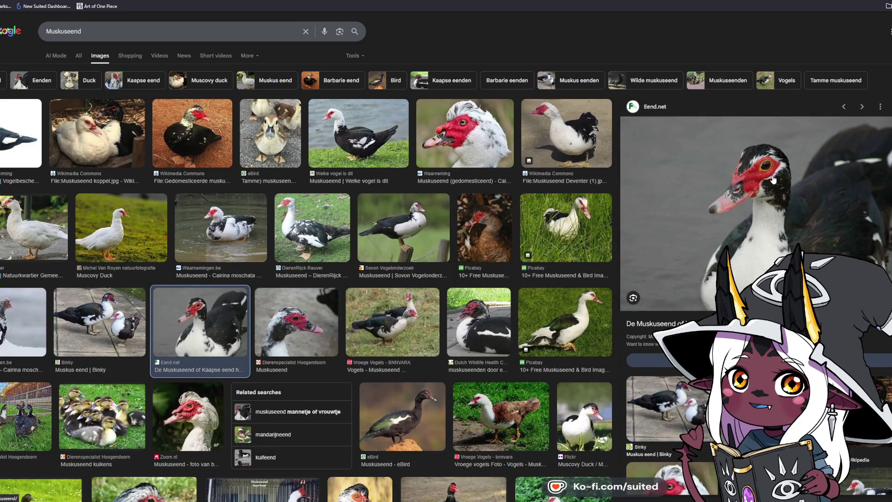
pyautogui.click(273, 144)
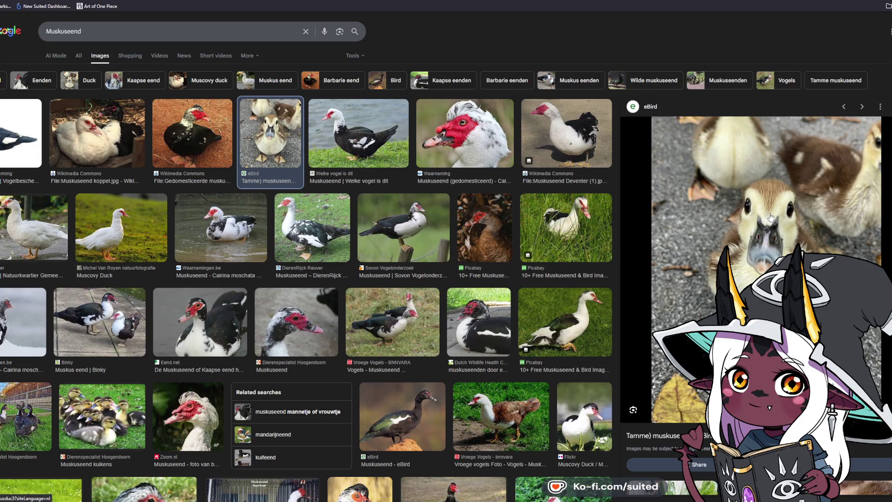
pyautogui.click(103, 415)
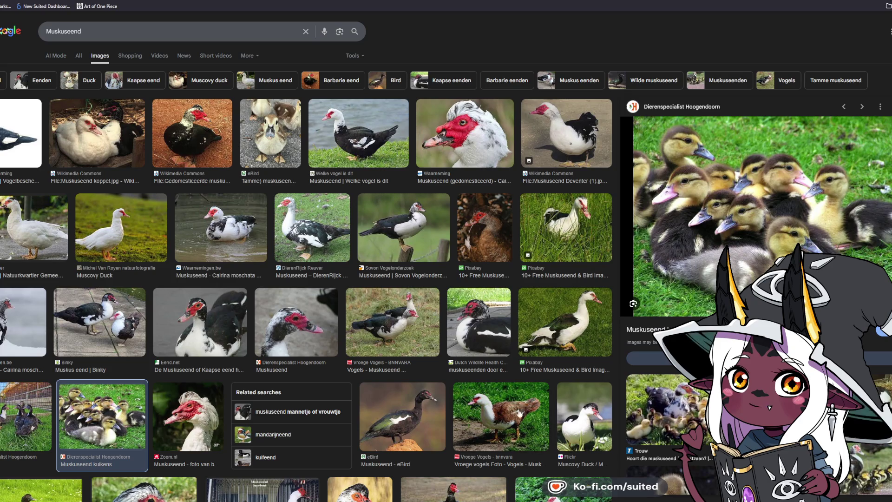
pyautogui.click(504, 410)
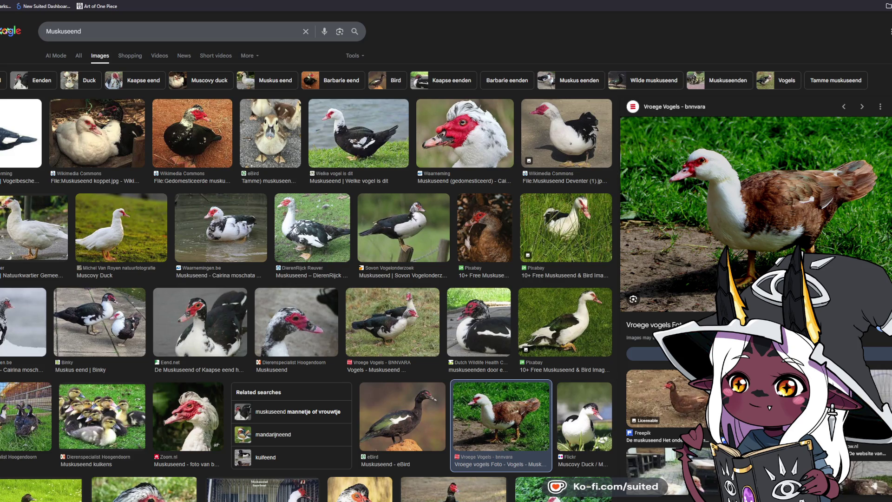
pyautogui.click(445, 114)
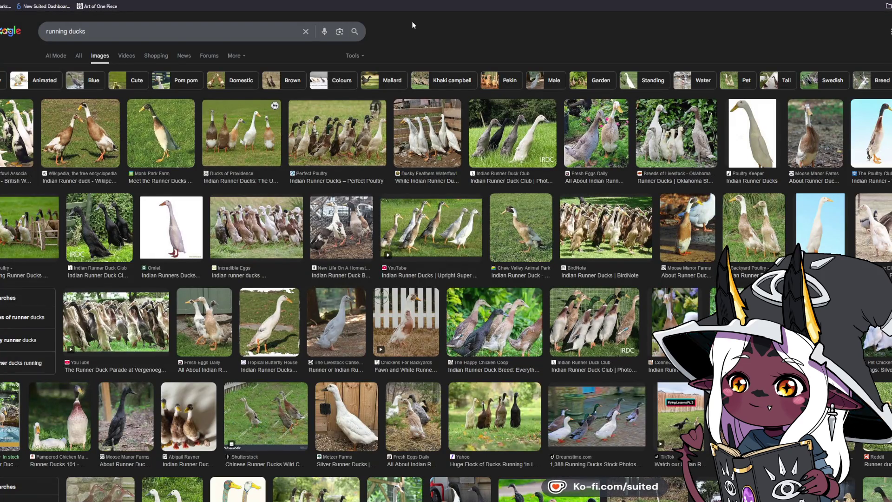
# - Preview the Ducks of Providence, Monk Park Farm and BirdNote runner duck photos
pyautogui.click(247, 143)
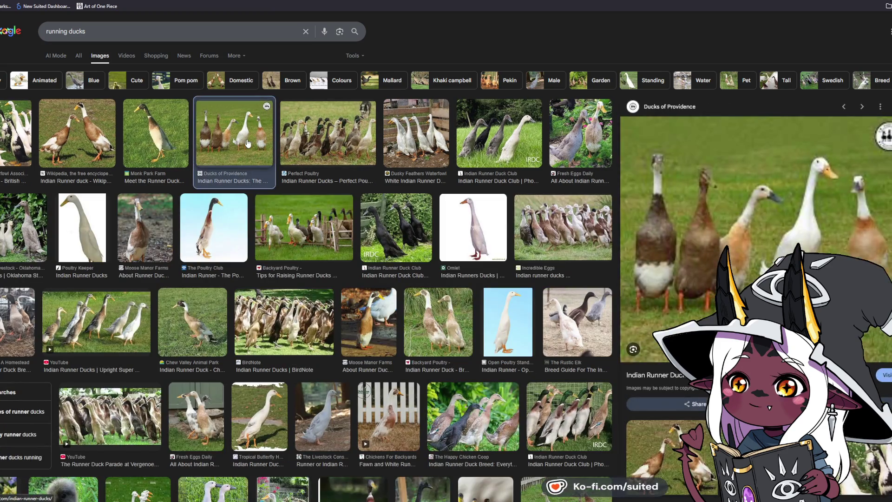
pyautogui.click(156, 142)
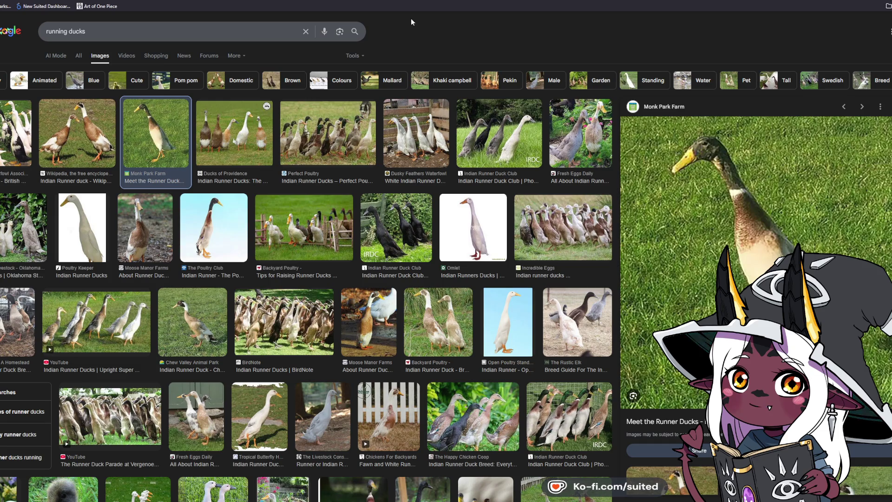
pyautogui.click(297, 227)
pyautogui.click(258, 324)
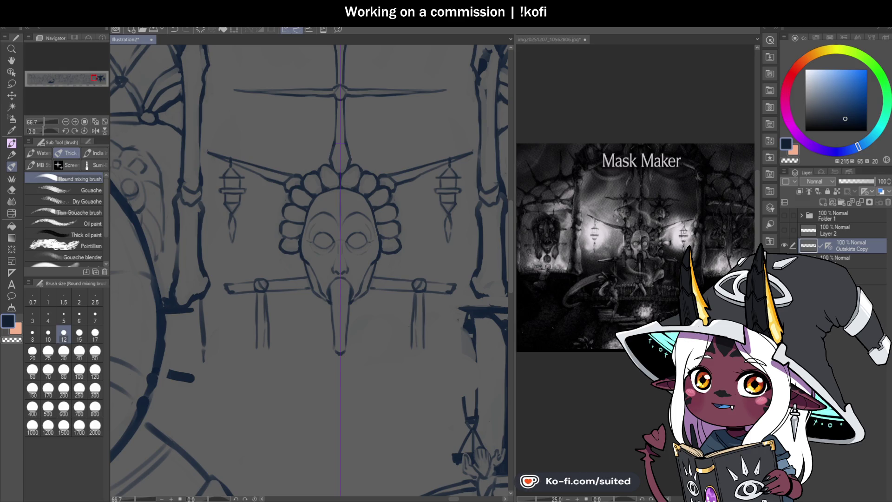
# - Scroll and pan the panorama strip around the Outskirts and Forum
pyautogui.scroll(-2, 309, 269)
pyautogui.scroll(-2, 309, 269)
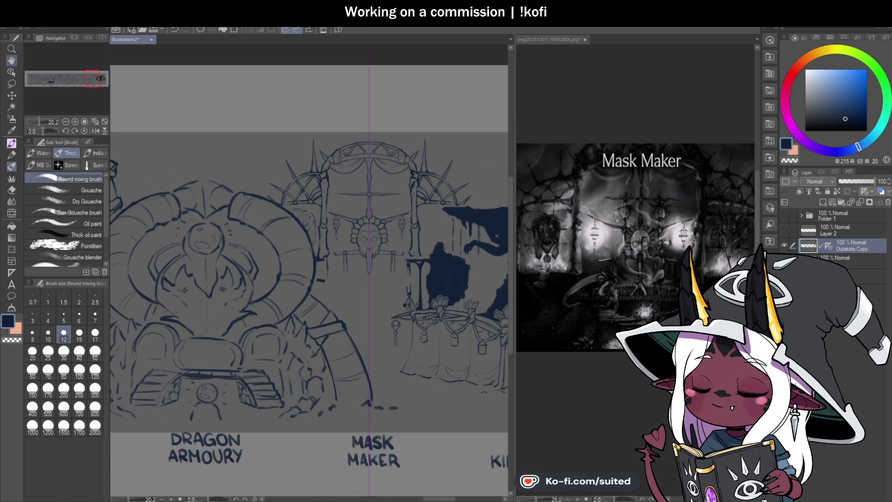
pyautogui.scroll(-1, 438, 283)
pyautogui.scroll(-1, 438, 283)
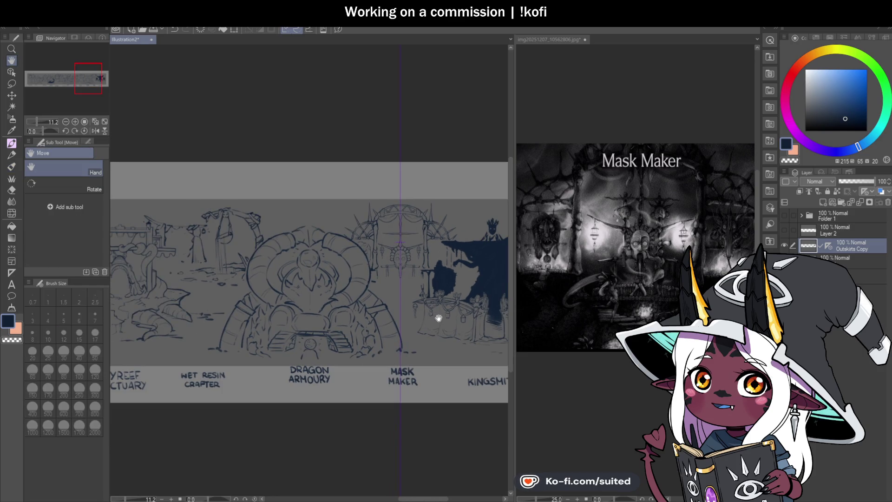
pyautogui.moveTo(438, 318)
pyautogui.mouseDown()
pyautogui.moveTo(350, 260)
pyautogui.moveTo(296, 274)
pyautogui.moveTo(366, 288)
pyautogui.mouseUp()
pyautogui.hscroll(-5, 296, 274)
pyautogui.hscroll(-5, 319, 280)
pyautogui.hscroll(-3, 319, 286)
pyautogui.hscroll(-3, 318, 289)
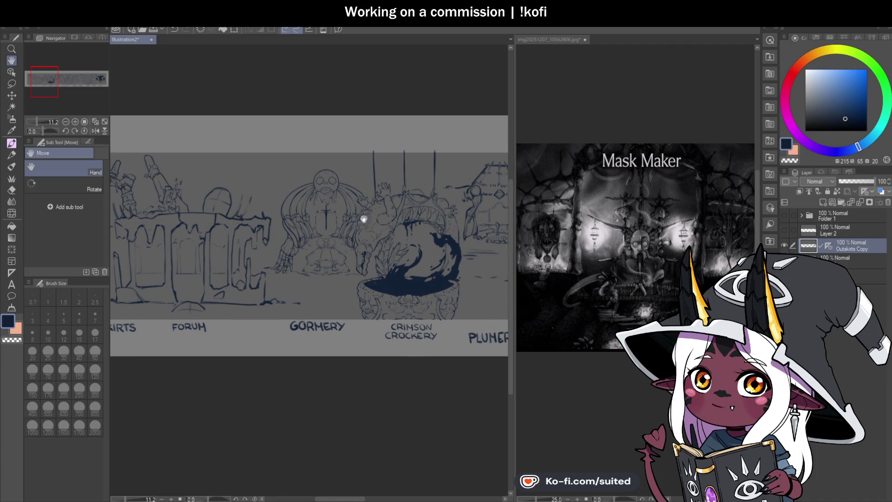
pyautogui.moveTo(356, 253)
pyautogui.mouseDown()
pyautogui.moveTo(350, 245)
pyautogui.moveTo(390, 234)
pyautogui.mouseUp()
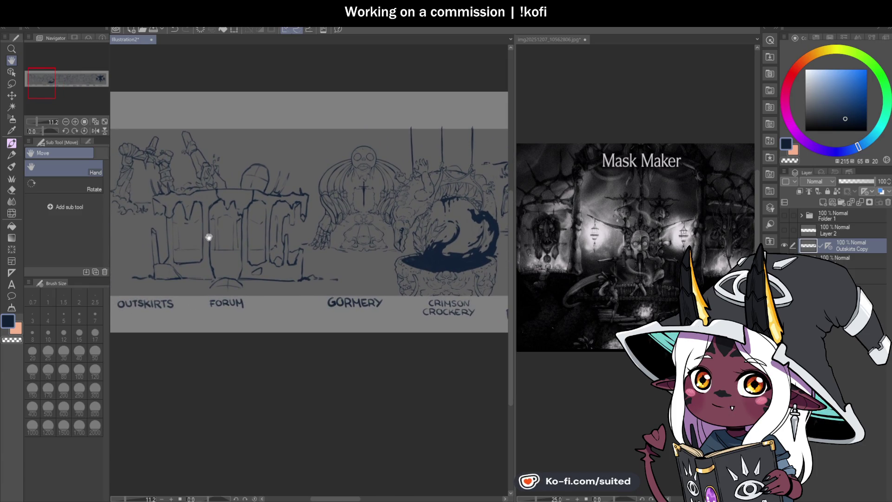
# - Pan past Plumery, Skyreef Sanctuary and Dragon Armoury, then zoom in and centre the mask
pyautogui.moveTo(446, 233); pyautogui.dragTo(123, 234)
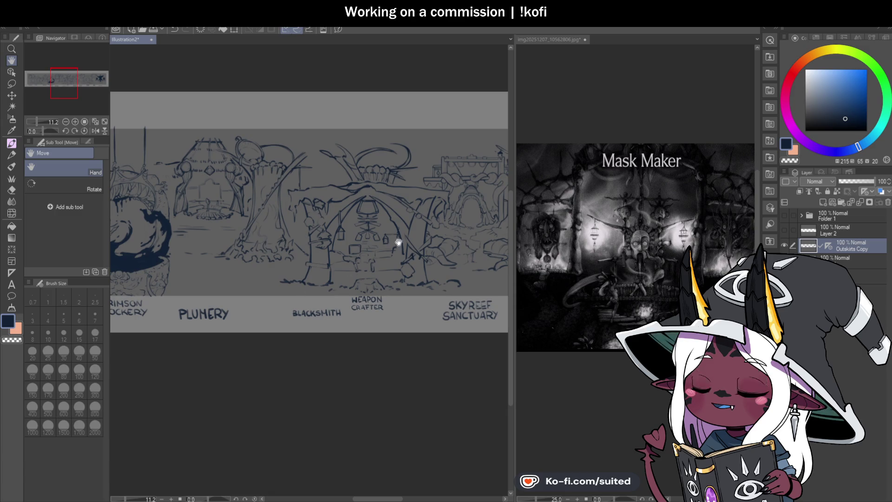
pyautogui.moveTo(394, 241); pyautogui.dragTo(259, 265)
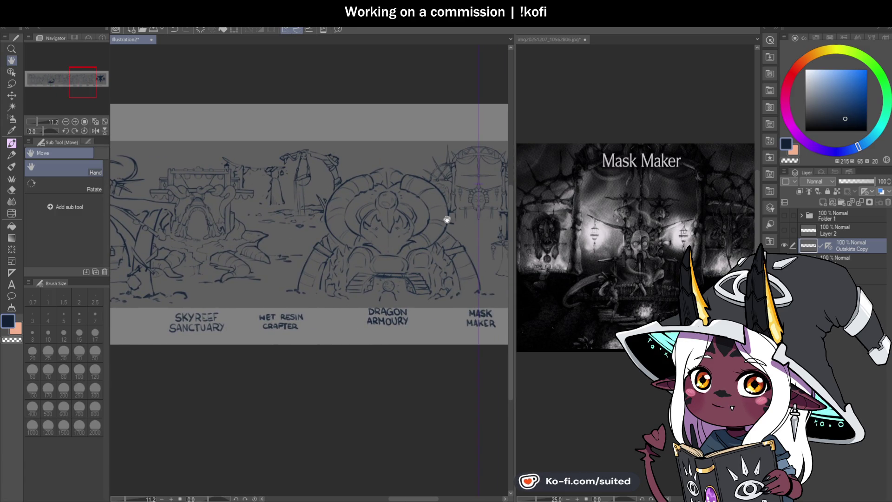
pyautogui.moveTo(446, 218); pyautogui.dragTo(348, 263)
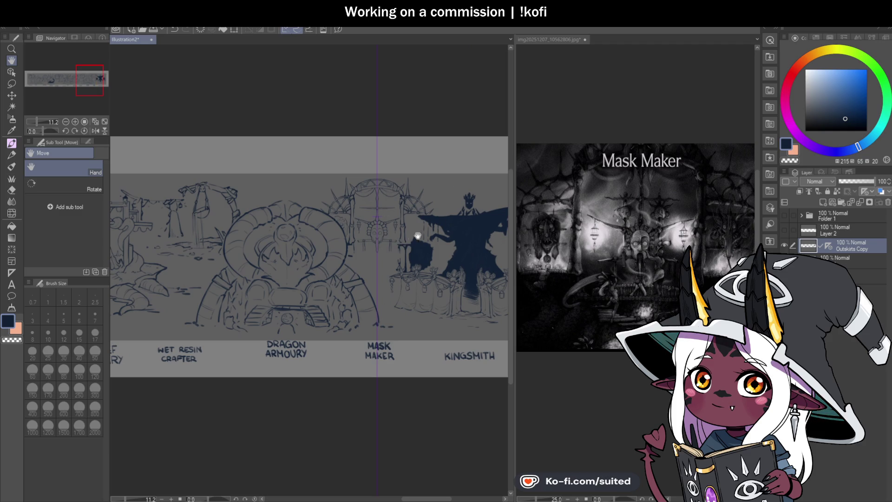
pyautogui.scroll(2, 379, 221)
pyautogui.scroll(3, 380, 223)
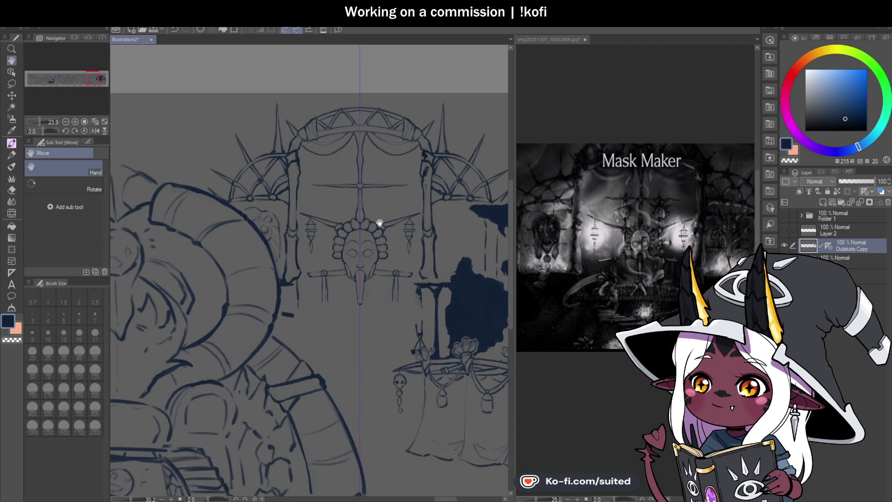
pyautogui.moveTo(378, 228); pyautogui.dragTo(370, 255)
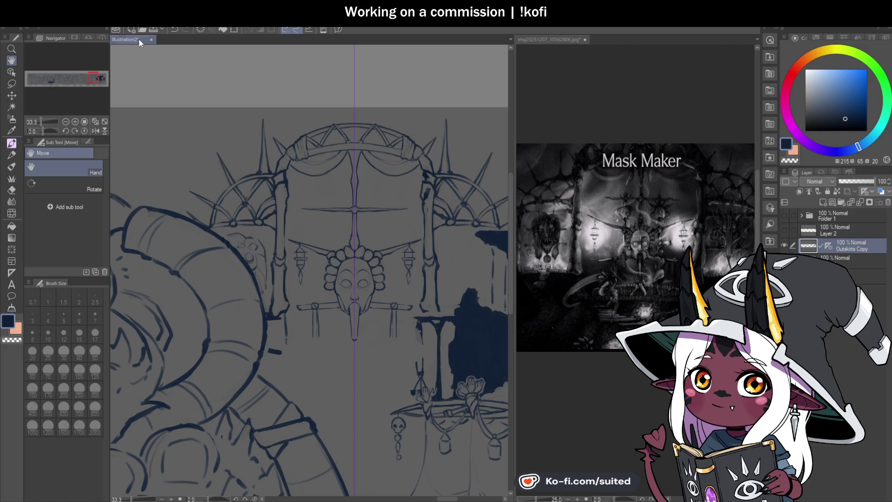
pyautogui.hotkey('ctrl', '+')
pyautogui.hotkey('ctrl', '+')
pyautogui.moveTo(414, 302); pyautogui.dragTo(292, 290)
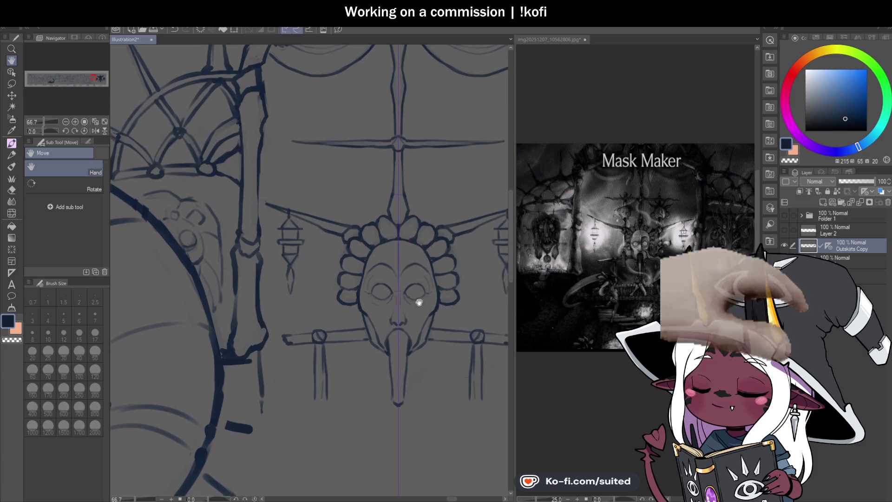
# - Ink the right side and outline of the right lantern with the brush
pyautogui.press('b')
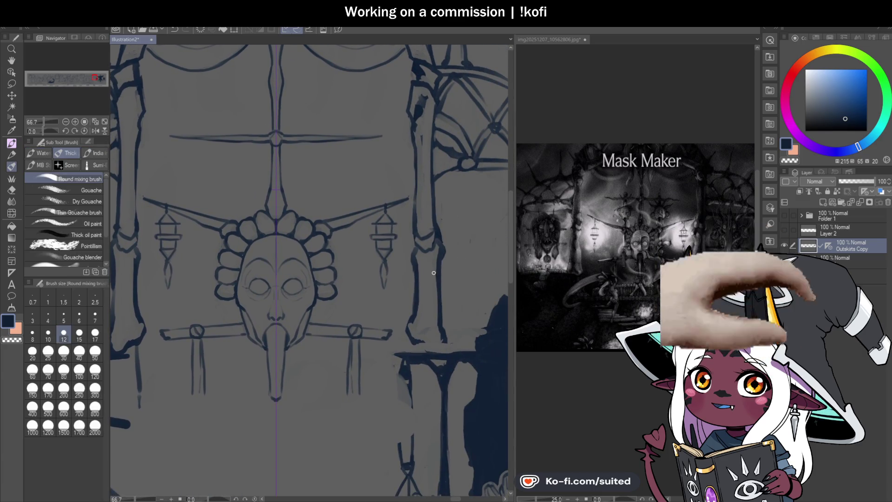
pyautogui.scroll(3, 387, 253)
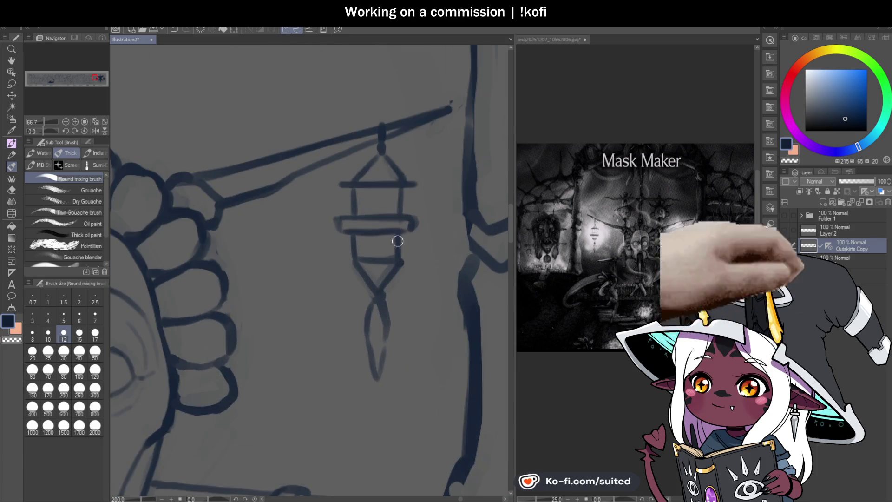
pyautogui.moveTo(401, 228); pyautogui.dragTo(400, 266)
pyautogui.moveTo(404, 188); pyautogui.dragTo(403, 212)
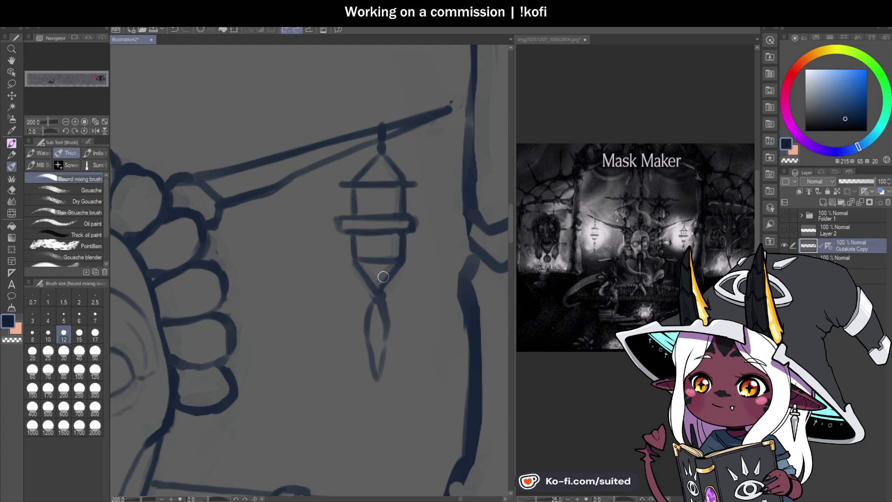
# - Zoom out to review the whole mask sign with both lanterns
pyautogui.scroll(-3, 390, 283)
pyautogui.scroll(2, 391, 297)
pyautogui.scroll(1, 393, 304)
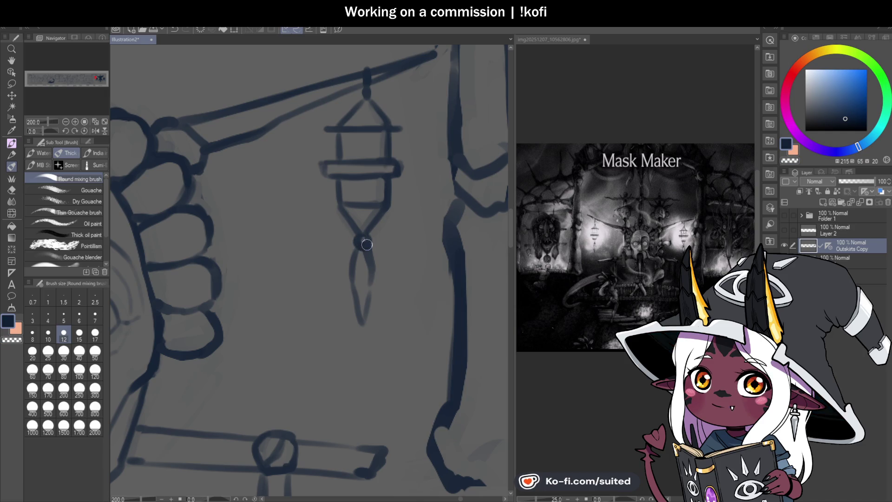
pyautogui.scroll(-1, 380, 262)
pyautogui.scroll(-2, 380, 263)
pyautogui.scroll(-1, 380, 263)
pyautogui.scroll(1, 380, 263)
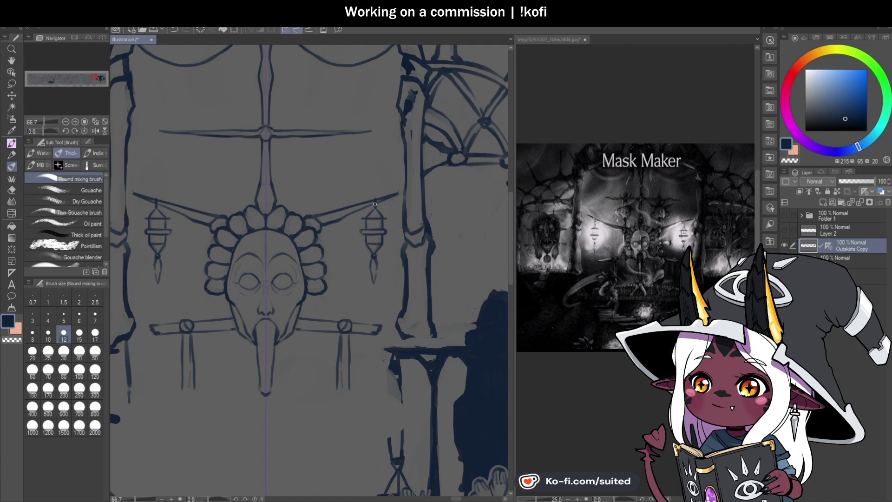
# - Reinforce the right lantern's left side, touch up its outline, and save
pyautogui.scroll(2, 366, 227)
pyautogui.scroll(2, 369, 209)
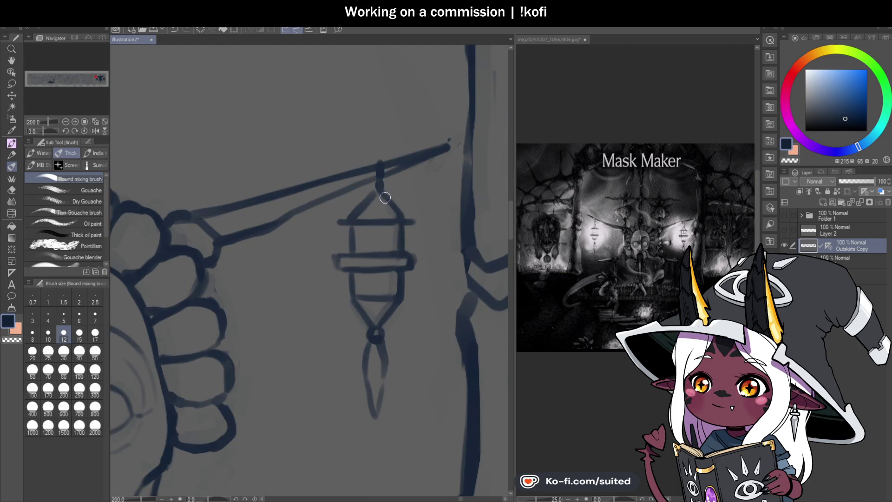
pyautogui.moveTo(351, 227); pyautogui.dragTo(349, 297)
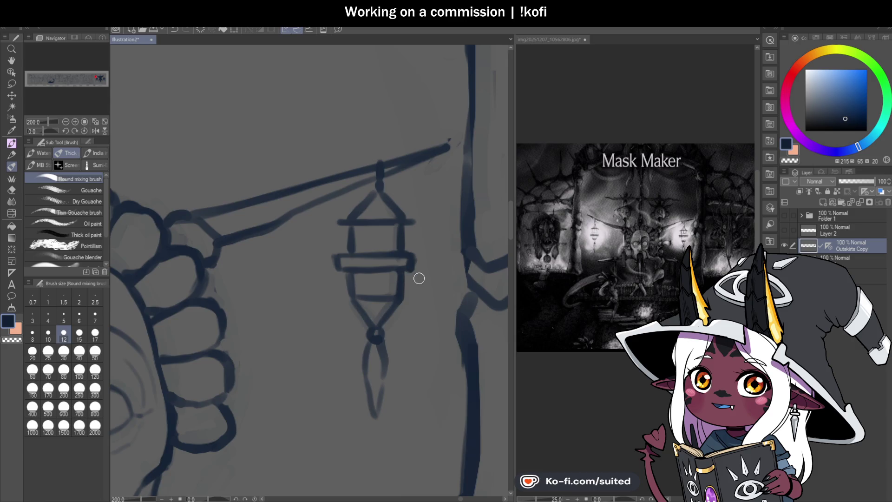
pyautogui.scroll(-3, 413, 288)
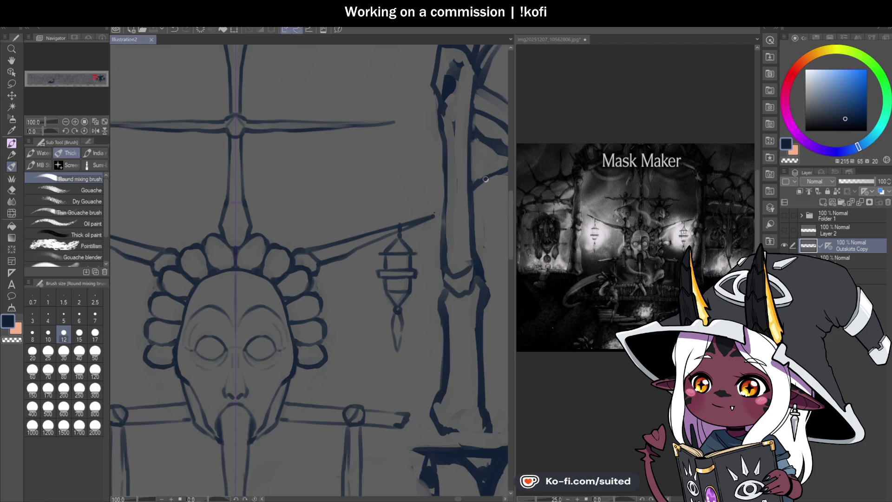
pyautogui.scroll(-3, 485, 179)
pyautogui.scroll(5, 446, 186)
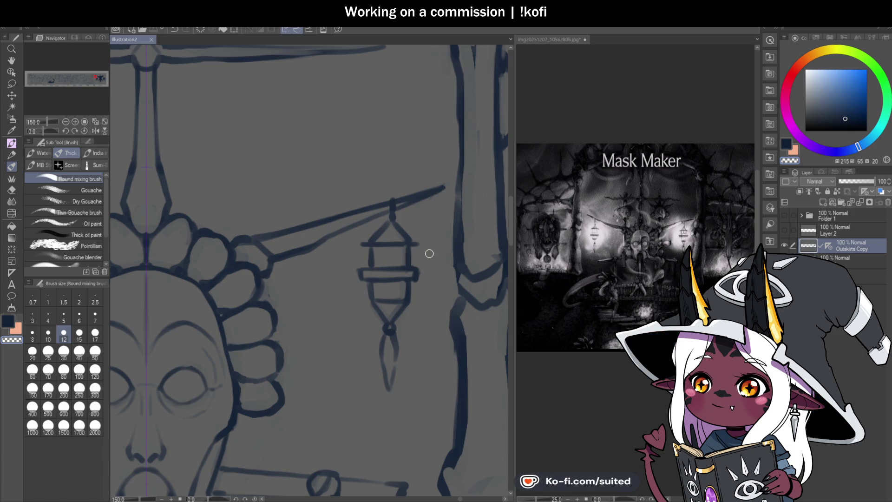
pyautogui.scroll(-3, 429, 241)
pyautogui.scroll(2, 424, 269)
pyautogui.scroll(3, 424, 265)
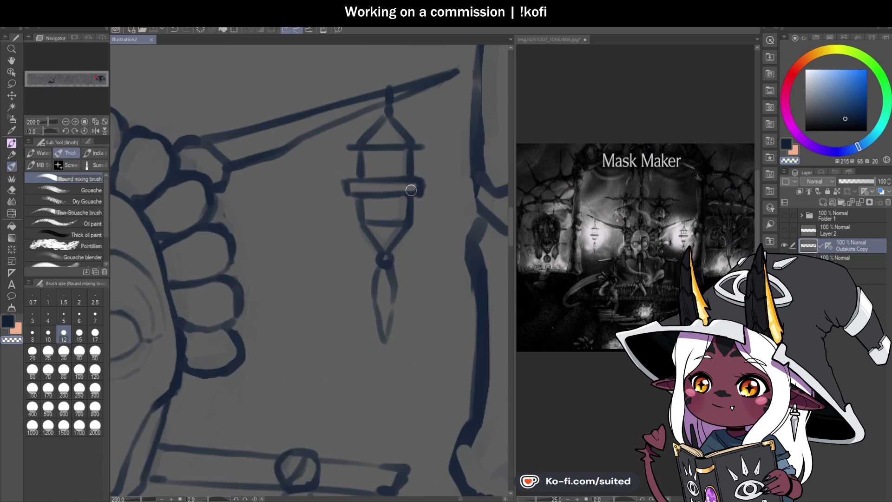
pyautogui.moveTo(399, 197); pyautogui.dragTo(401, 207)
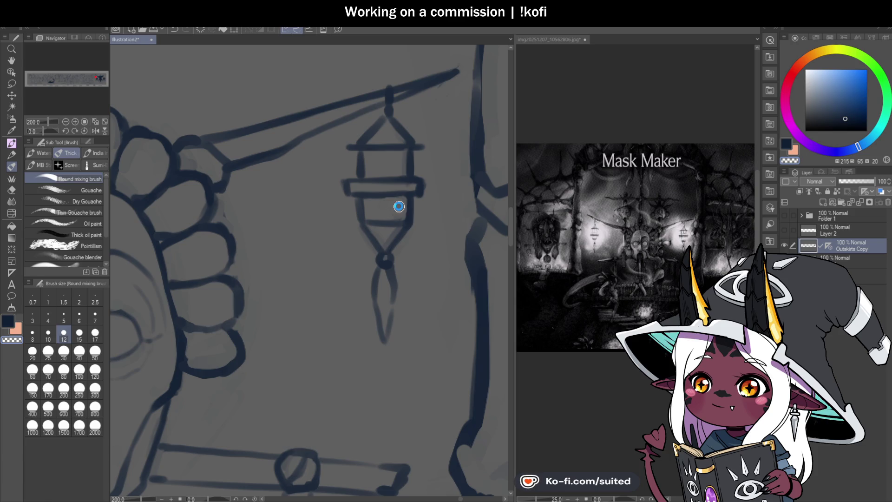
pyautogui.hotkey('ctrl', 's')
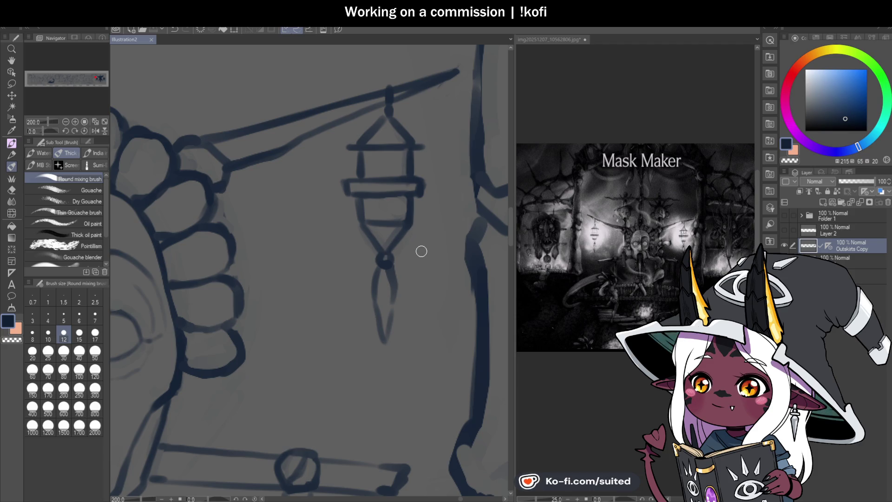
# - Add a diagonal line inside the lantern's upper section
pyautogui.scroll(2, 389, 190)
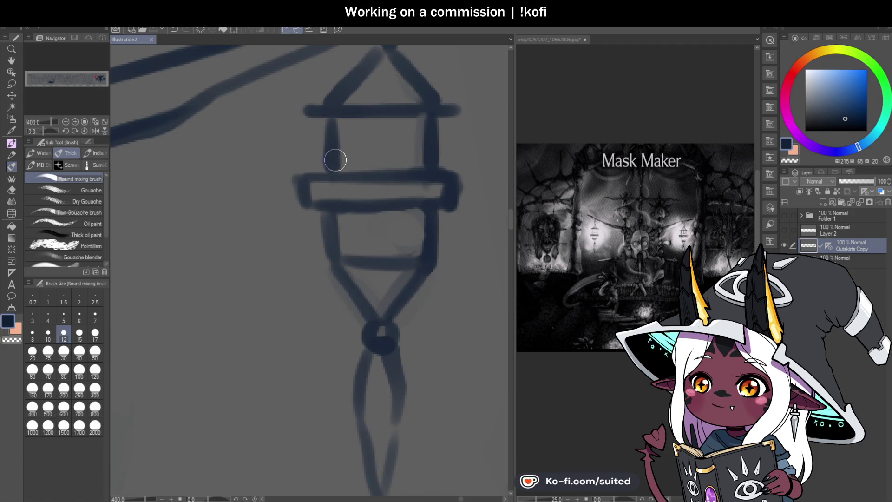
pyautogui.moveTo(341, 159)
pyautogui.mouseDown()
pyautogui.moveTo(425, 138)
pyautogui.moveTo(389, 141)
pyautogui.mouseUp()
pyautogui.scroll(-2, 424, 244)
pyautogui.scroll(-2, 424, 244)
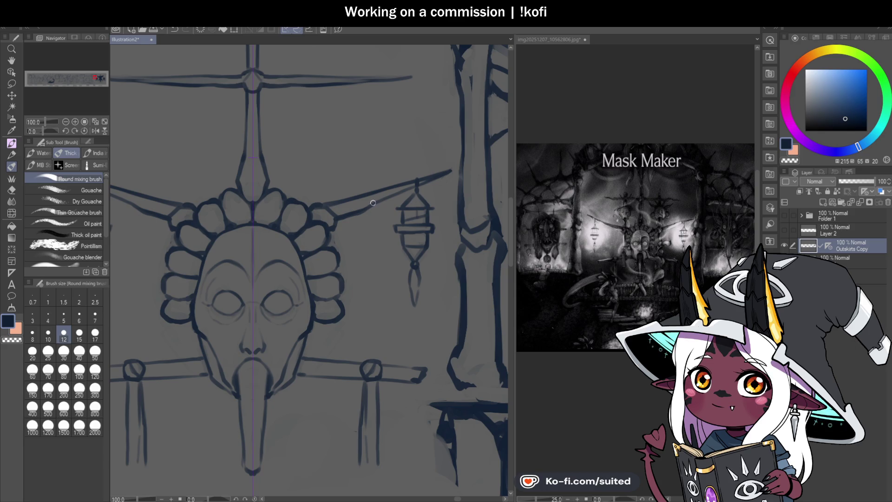
pyautogui.scroll(3, 373, 203)
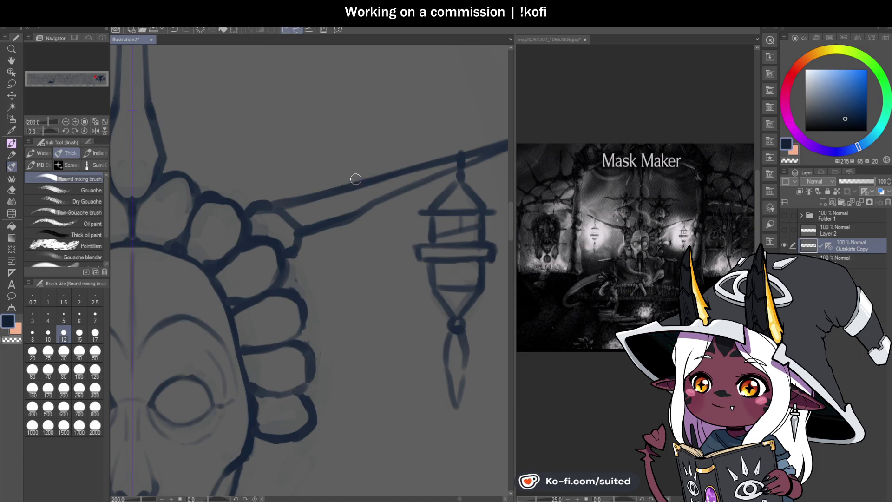
pyautogui.scroll(-2, 333, 171)
pyautogui.scroll(-2, 378, 249)
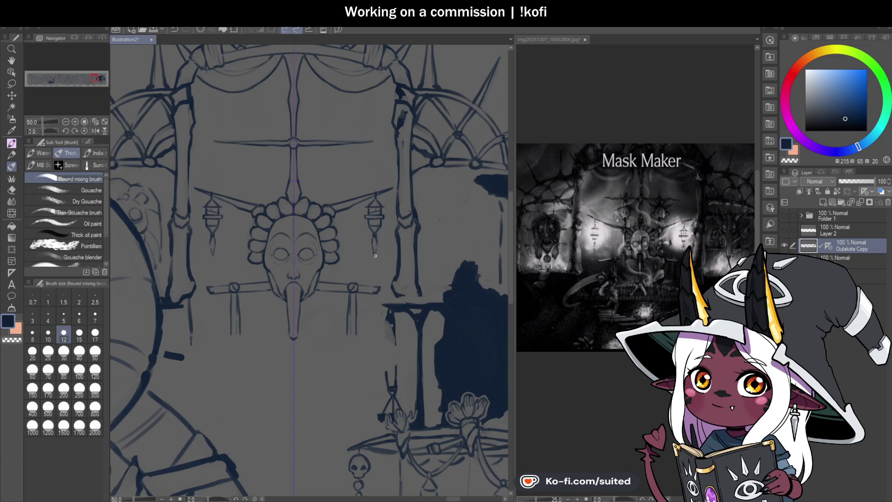
pyautogui.scroll(1, 367, 277)
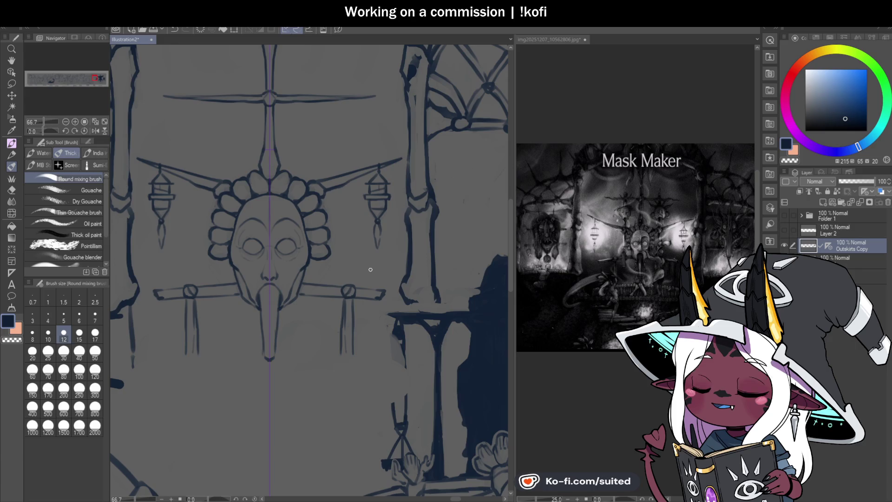
pyautogui.scroll(1, 368, 273)
pyautogui.scroll(1, 369, 164)
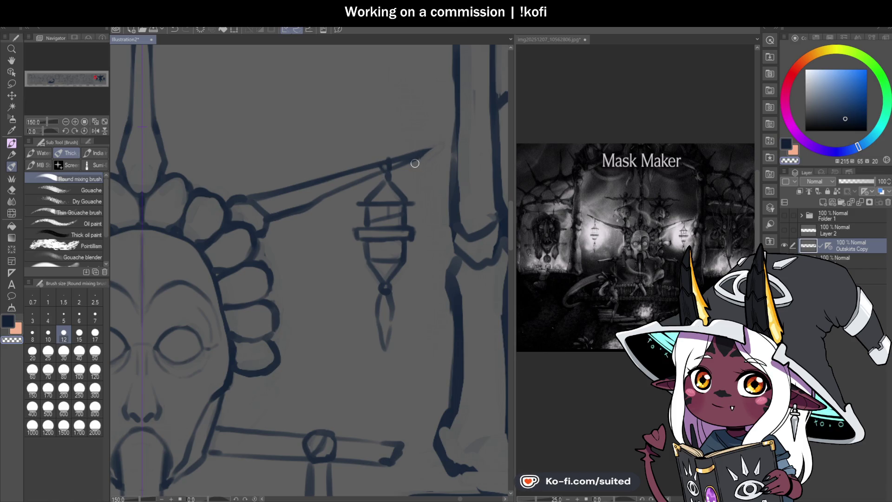
# - Switch back to the dark ink colour and zoom around the lantern
pyautogui.press('c')
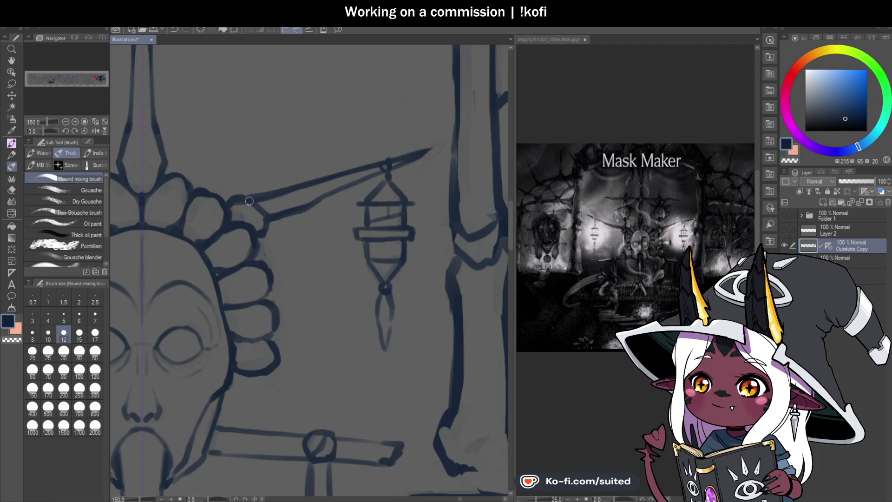
pyautogui.scroll(-3, 369, 198)
pyautogui.scroll(-2, 352, 218)
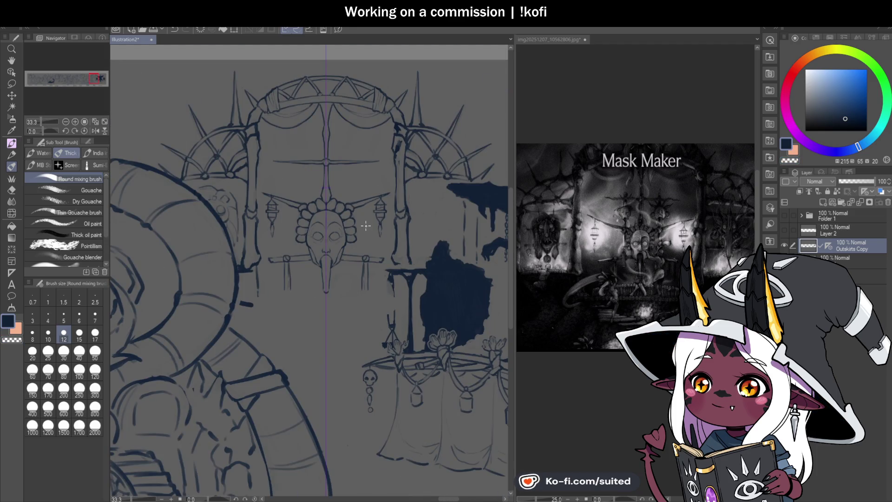
pyautogui.scroll(1, 353, 232)
pyautogui.scroll(1, 385, 238)
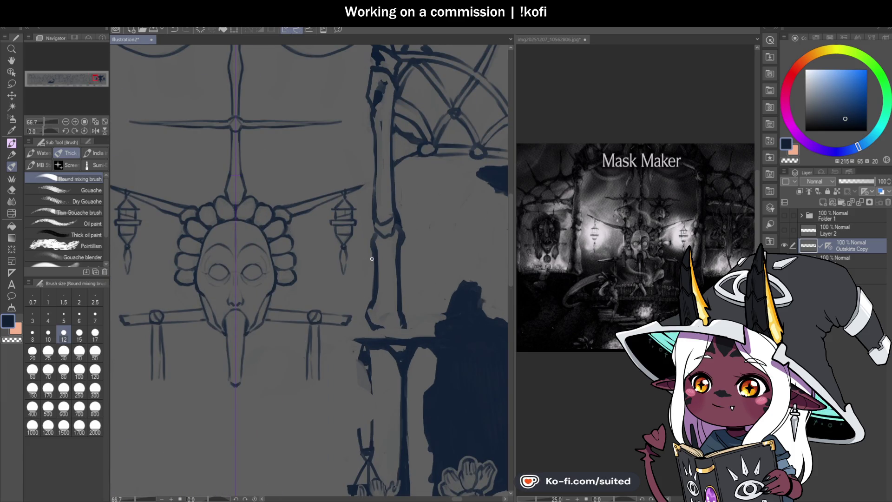
pyautogui.scroll(1, 352, 174)
pyautogui.scroll(-1, 353, 174)
pyautogui.scroll(-1, 337, 288)
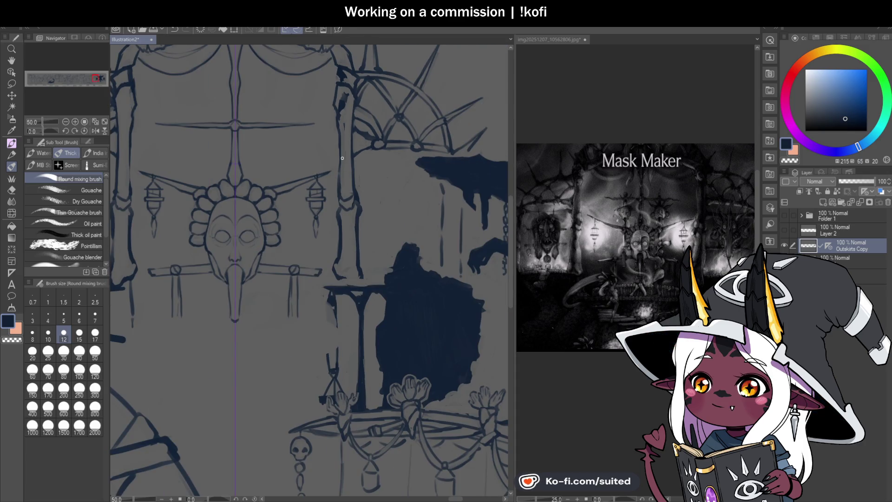
pyautogui.scroll(-1, 304, 319)
pyautogui.scroll(2, 229, 267)
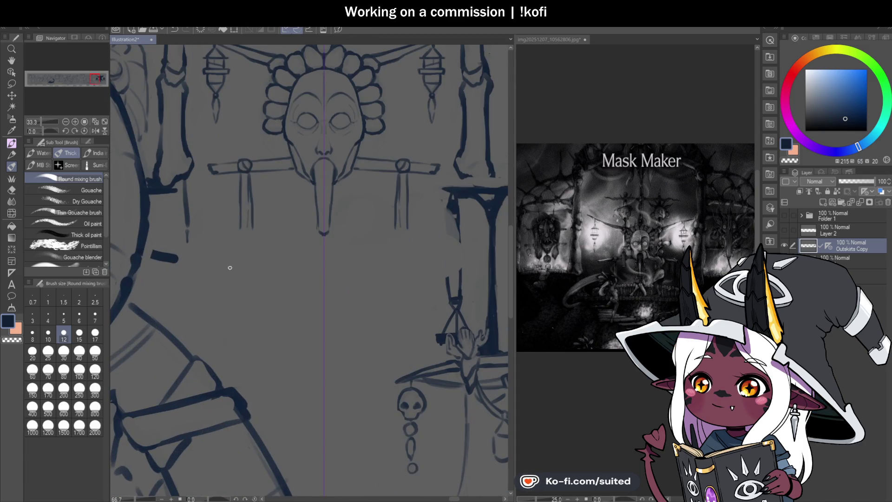
pyautogui.moveTo(200, 233)
pyautogui.mouseDown()
pyautogui.moveTo(447, 228)
pyautogui.moveTo(188, 234)
pyautogui.mouseUp()
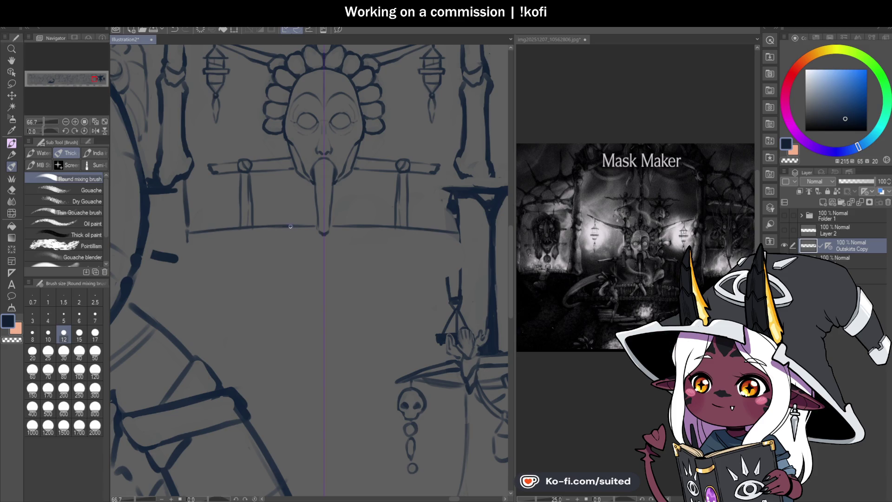
pyautogui.press('c')
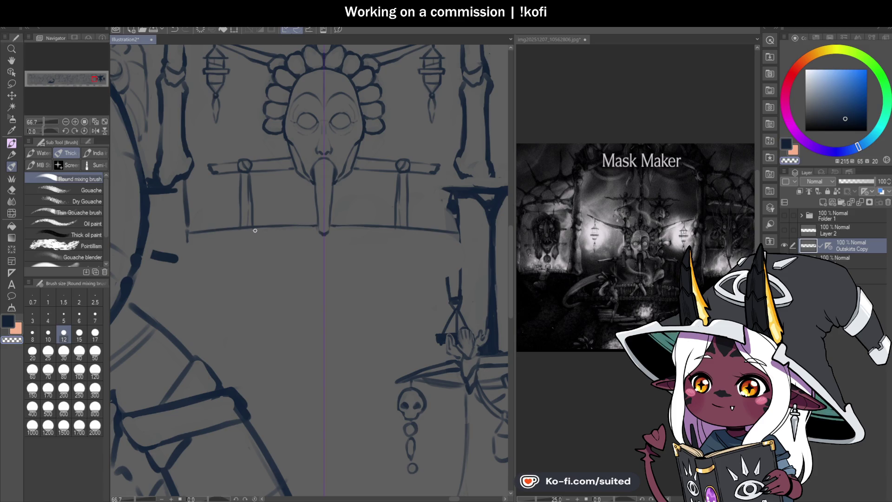
pyautogui.press('c')
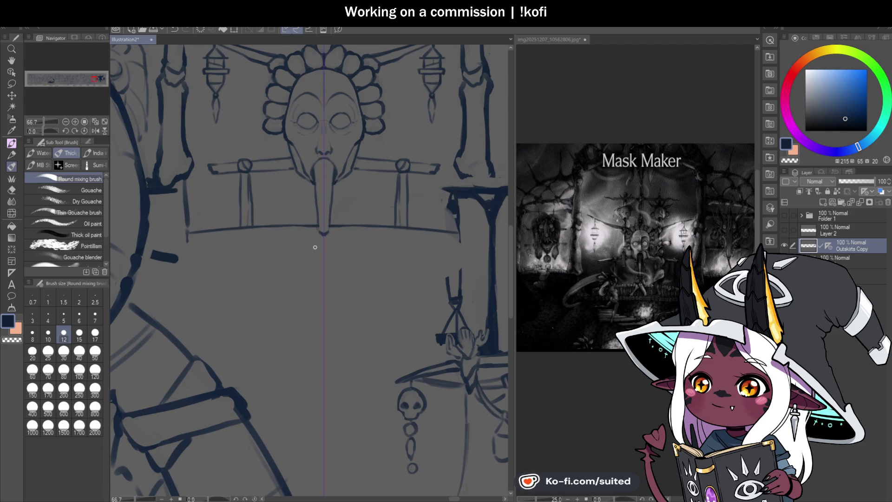
pyautogui.scroll(-2, 295, 265)
pyautogui.scroll(1, 346, 235)
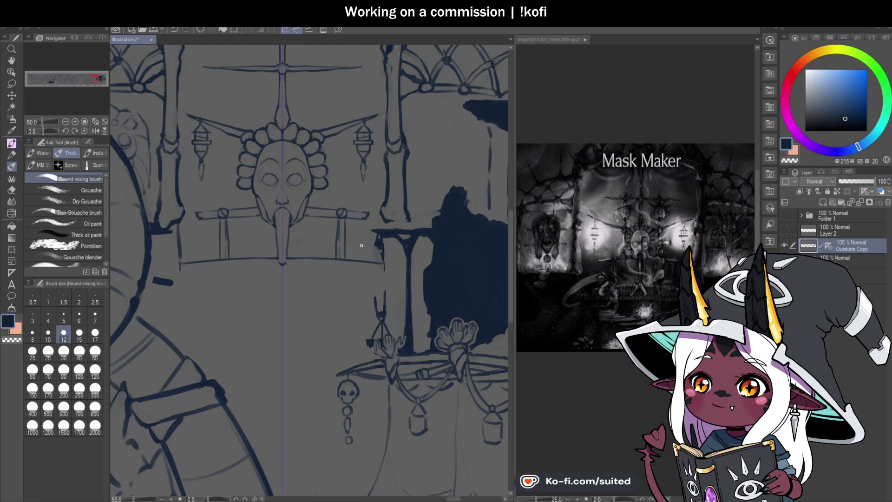
pyautogui.scroll(-1, 354, 251)
pyautogui.scroll(1, 323, 150)
pyautogui.scroll(1, 340, 146)
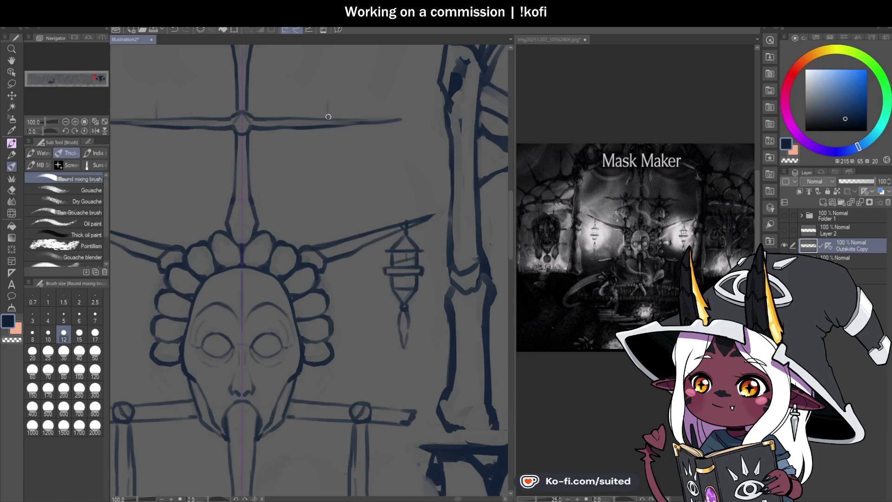
# - Darken and extend the mirrored spikes above and below the top crossbar
pyautogui.moveTo(329, 119); pyautogui.dragTo(328, 78)
pyautogui.moveTo(155, 119); pyautogui.dragTo(154, 77)
pyautogui.moveTo(329, 97); pyautogui.dragTo(329, 73)
pyautogui.moveTo(154, 89); pyautogui.dragTo(153, 72)
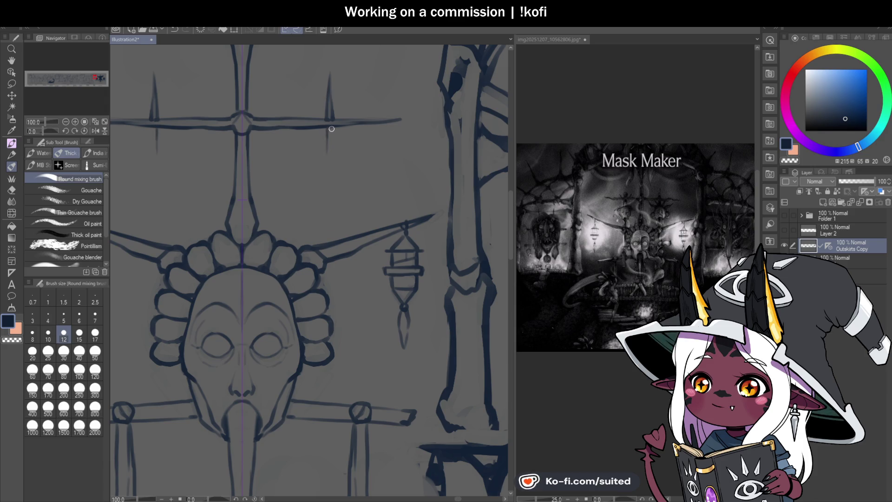
pyautogui.moveTo(328, 129); pyautogui.dragTo(331, 155)
pyautogui.scroll(-2, 353, 153)
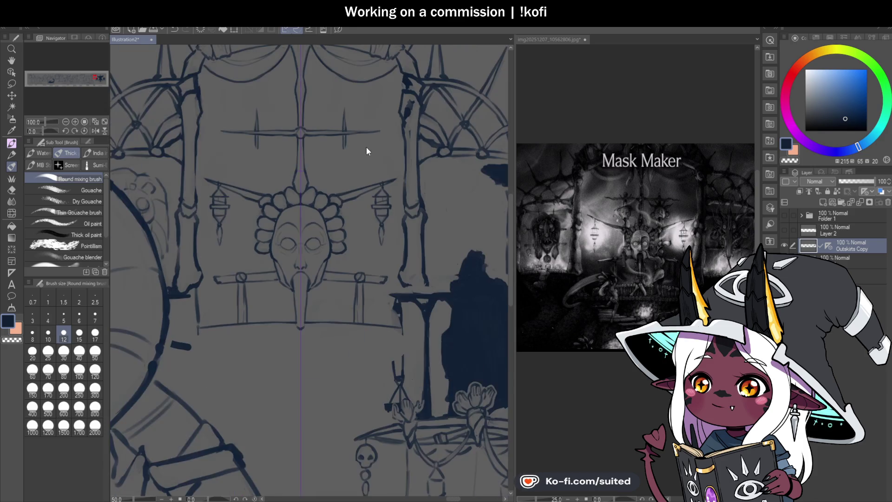
pyautogui.scroll(1, 362, 150)
pyautogui.scroll(1, 358, 155)
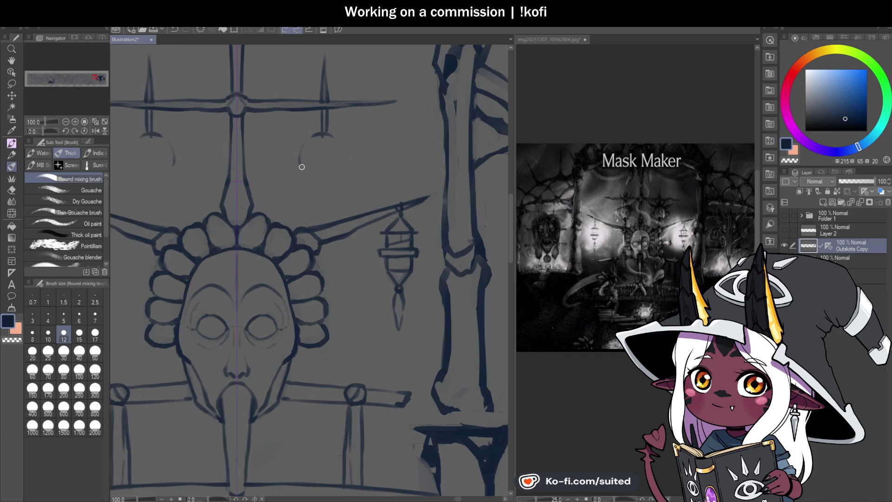
# - Draw a ring under the crossbar with two hanging lines, then save
pyautogui.moveTo(301, 165)
pyautogui.mouseDown()
pyautogui.moveTo(346, 160)
pyautogui.moveTo(306, 182)
pyautogui.mouseUp()
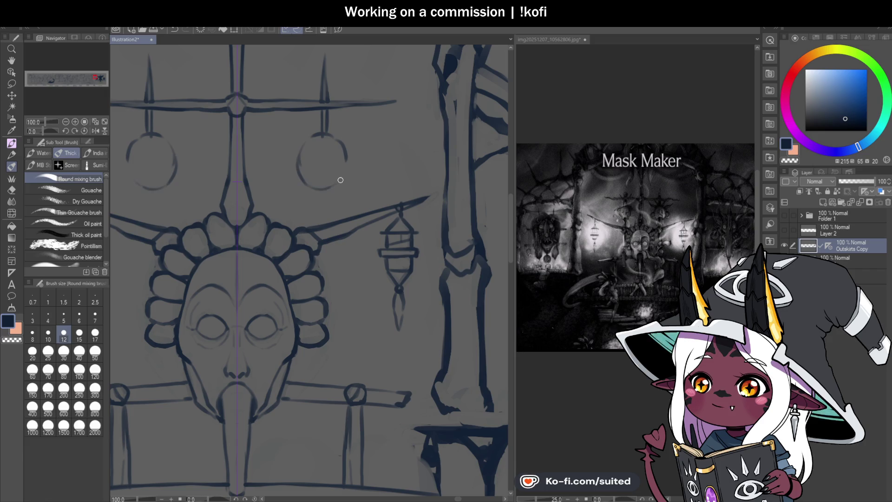
pyautogui.moveTo(350, 163); pyautogui.dragTo(325, 190)
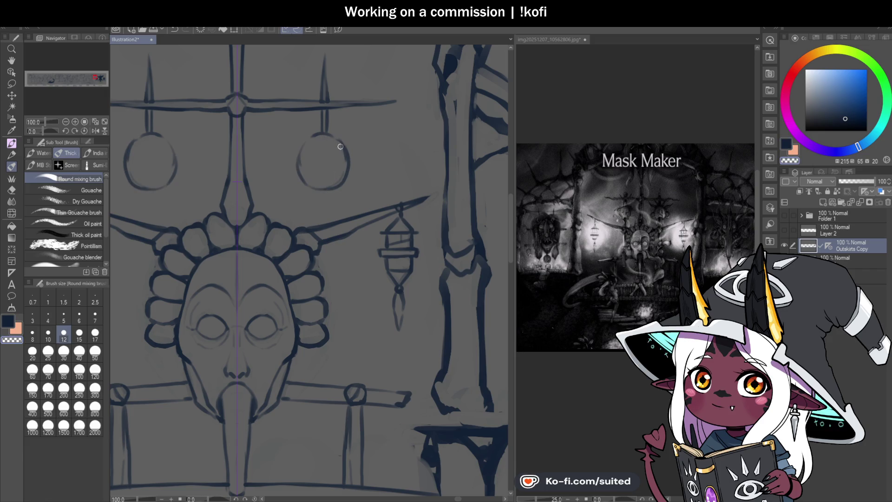
pyautogui.moveTo(321, 133); pyautogui.dragTo(300, 180)
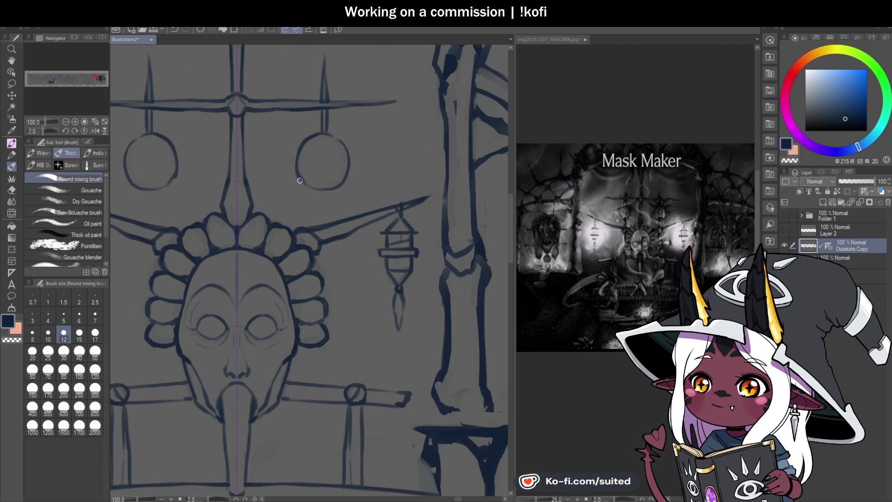
pyautogui.moveTo(324, 134); pyautogui.dragTo(346, 174)
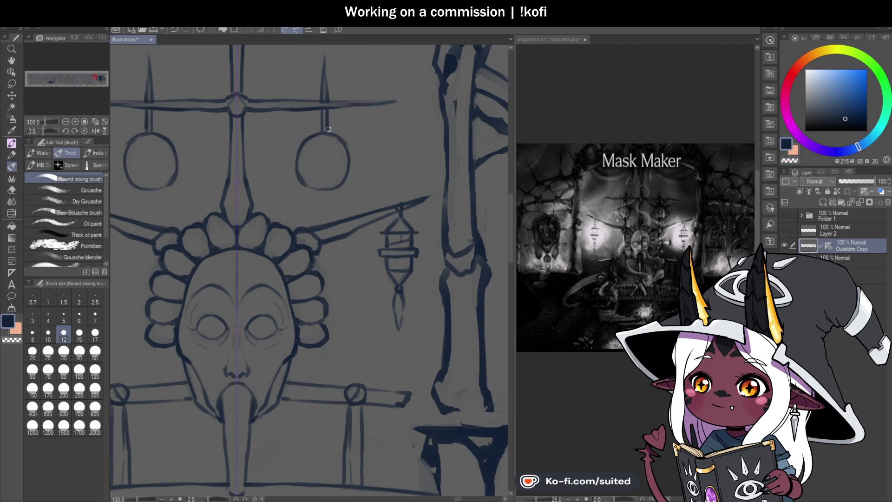
pyautogui.scroll(2, 329, 129)
pyautogui.moveTo(324, 132); pyautogui.dragTo(328, 120)
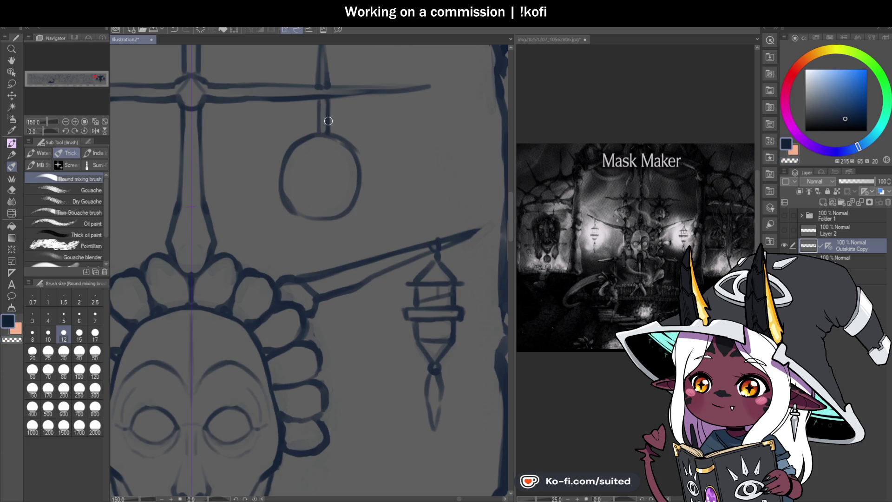
pyautogui.scroll(-2, 358, 193)
pyautogui.scroll(2, 319, 193)
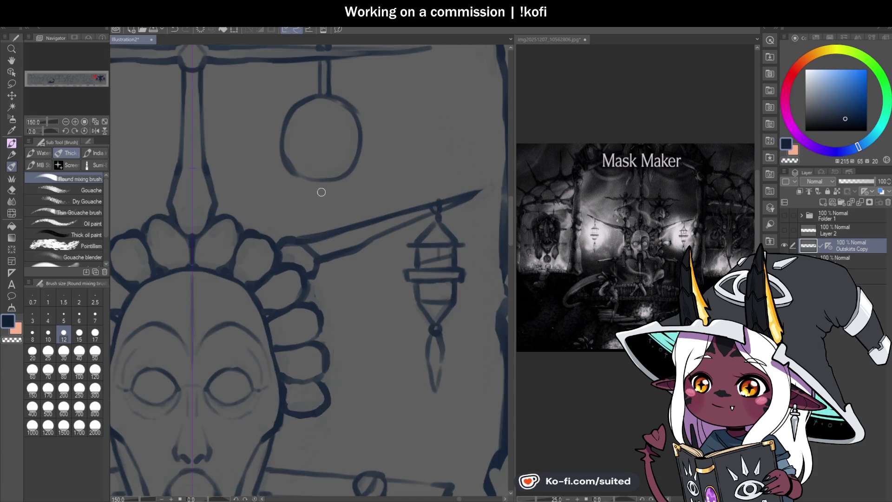
pyautogui.moveTo(317, 164); pyautogui.dragTo(319, 221)
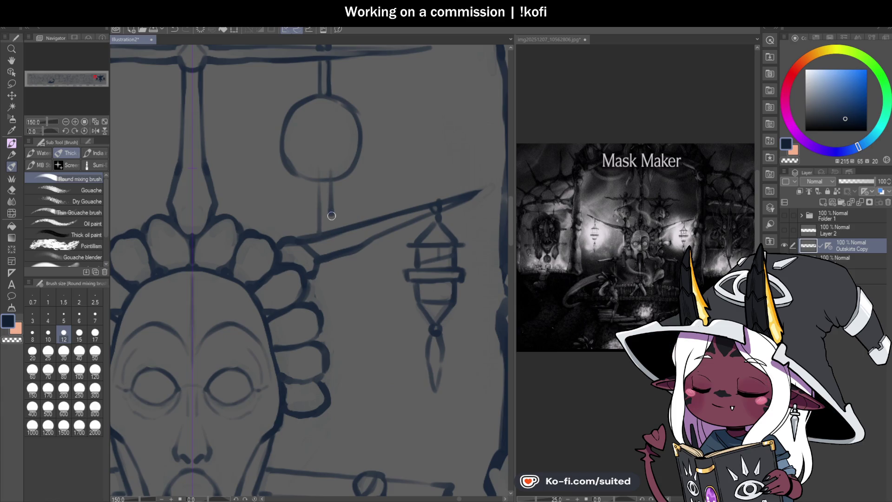
pyautogui.moveTo(330, 179); pyautogui.dragTo(330, 230)
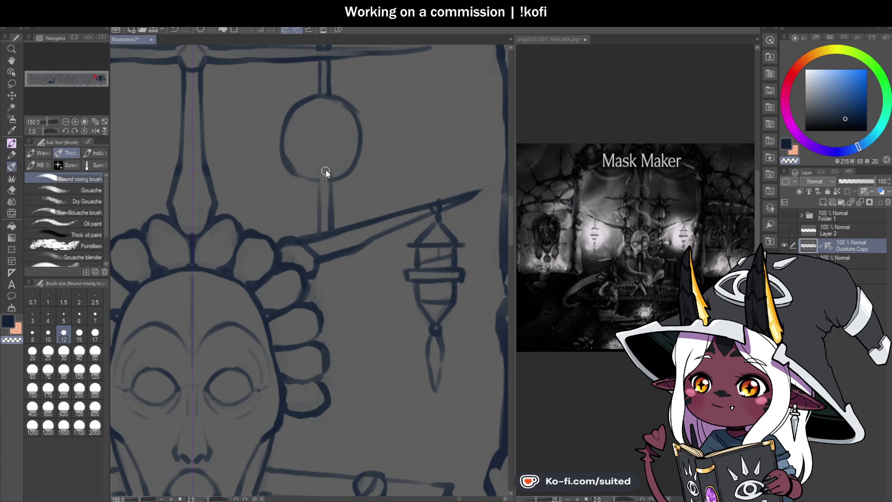
pyautogui.hotkey('ctrl', 's')
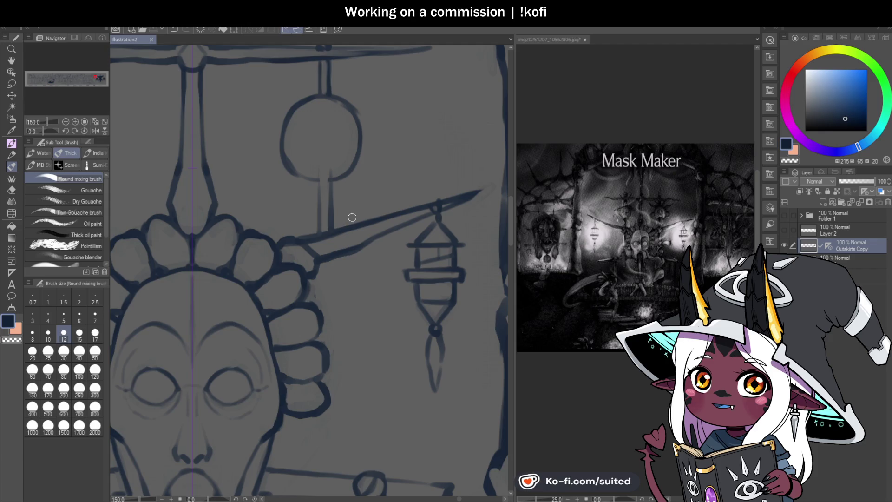
# - Zoom in and thicken the right lantern-arm joint
pyautogui.scroll(-5, 356, 194)
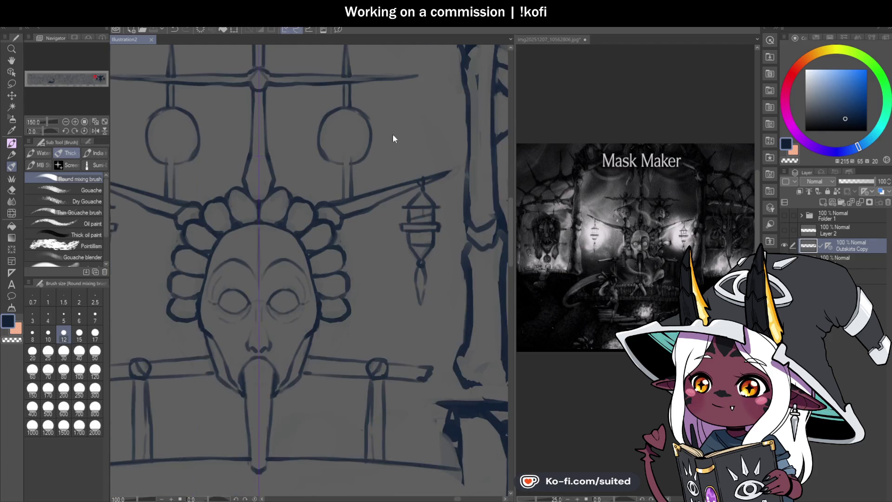
pyautogui.scroll(-1, 392, 134)
pyautogui.scroll(2, 379, 217)
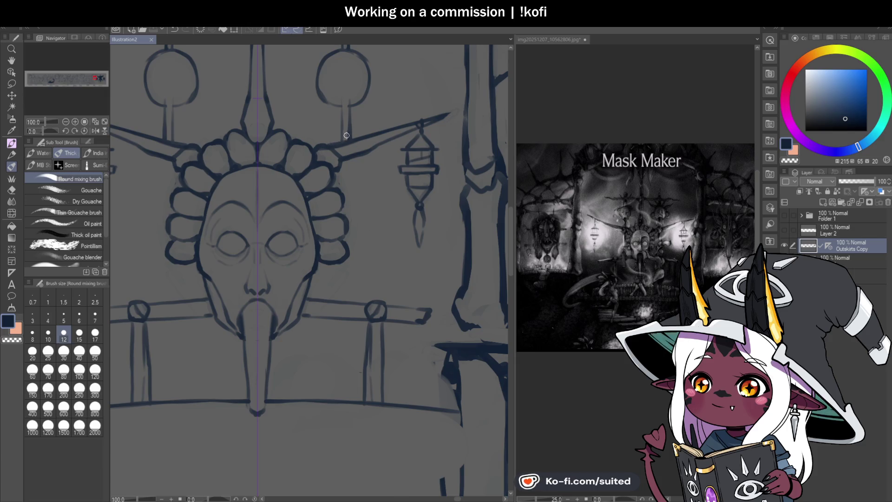
pyautogui.scroll(1, 334, 140)
pyautogui.moveTo(351, 171)
pyautogui.mouseDown()
pyautogui.moveTo(335, 147)
pyautogui.moveTo(344, 166)
pyautogui.mouseUp()
# - Redraw the lantern pole stem, erasing stray strokes, and save the illustration
pyautogui.press('c')
pyautogui.press('c')
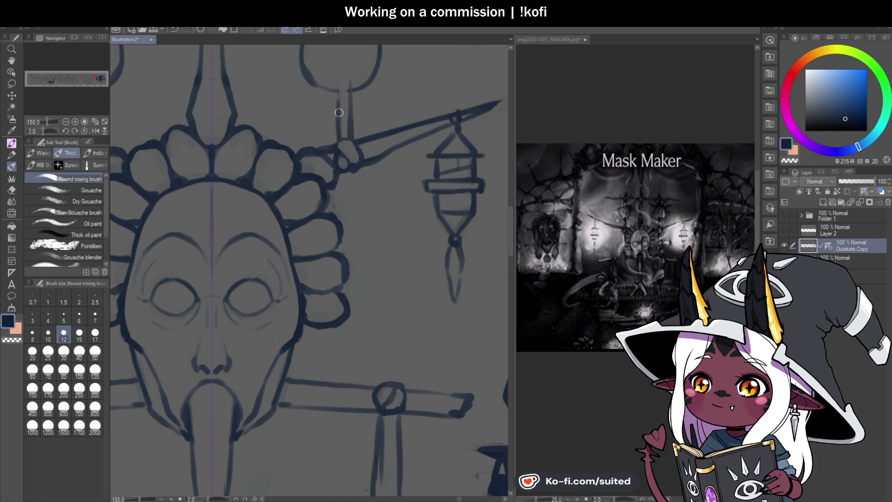
pyautogui.moveTo(339, 130); pyautogui.dragTo(322, 156)
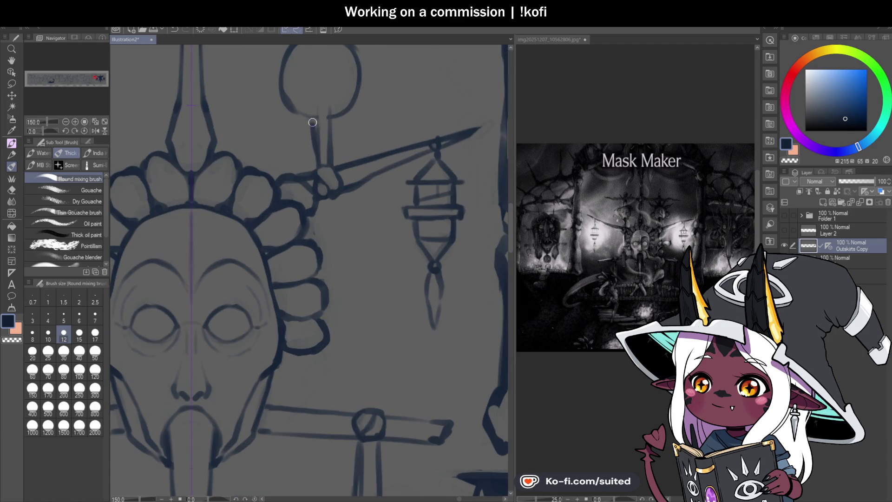
pyautogui.hotkey('ctrl', 'z')
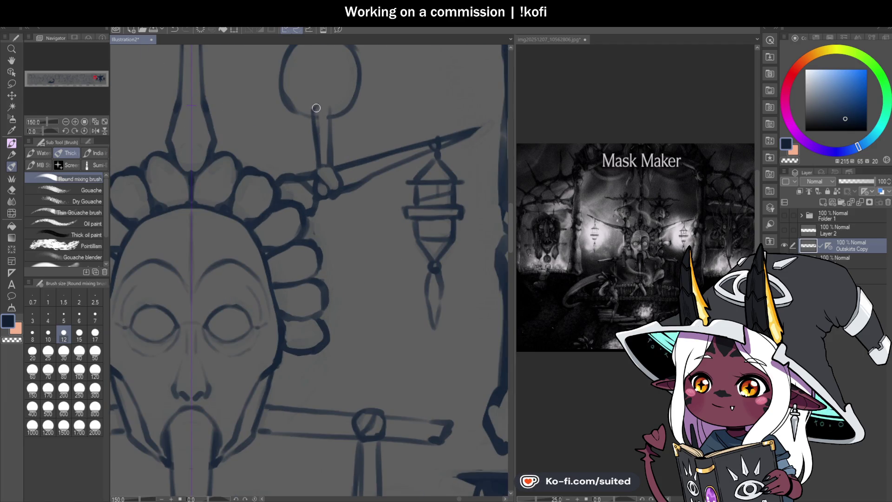
pyautogui.moveTo(332, 107); pyautogui.dragTo(330, 158)
pyautogui.press('c')
pyautogui.moveTo(324, 106)
pyautogui.mouseDown()
pyautogui.moveTo(328, 162)
pyautogui.moveTo(322, 141)
pyautogui.mouseUp()
pyautogui.press('c')
pyautogui.moveTo(331, 102); pyautogui.dragTo(331, 160)
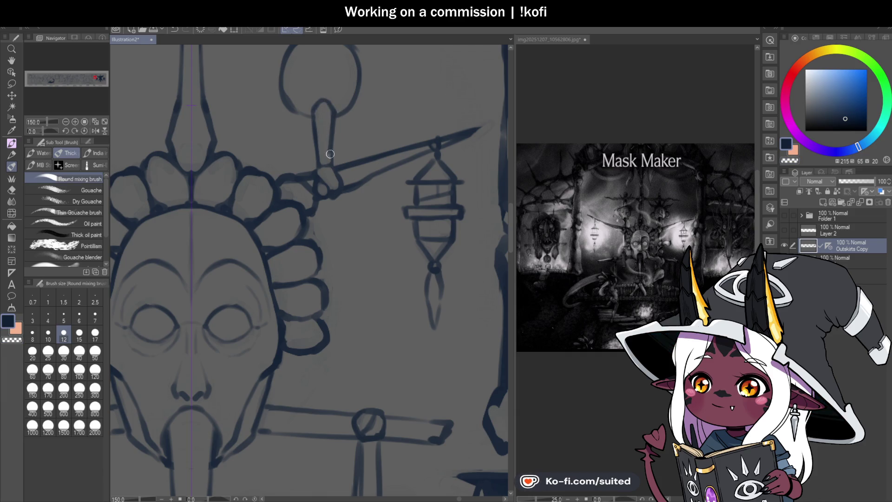
pyautogui.press('c')
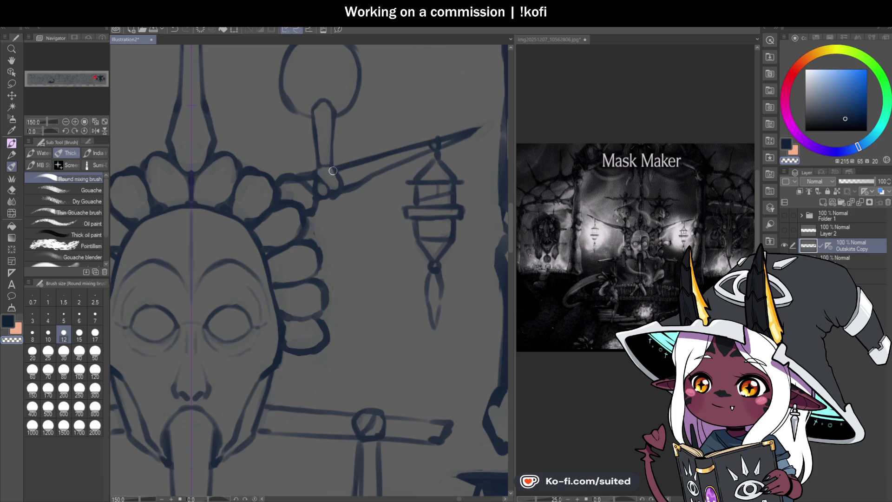
pyautogui.scroll(-3, 354, 216)
pyautogui.hotkey('ctrl', 's')
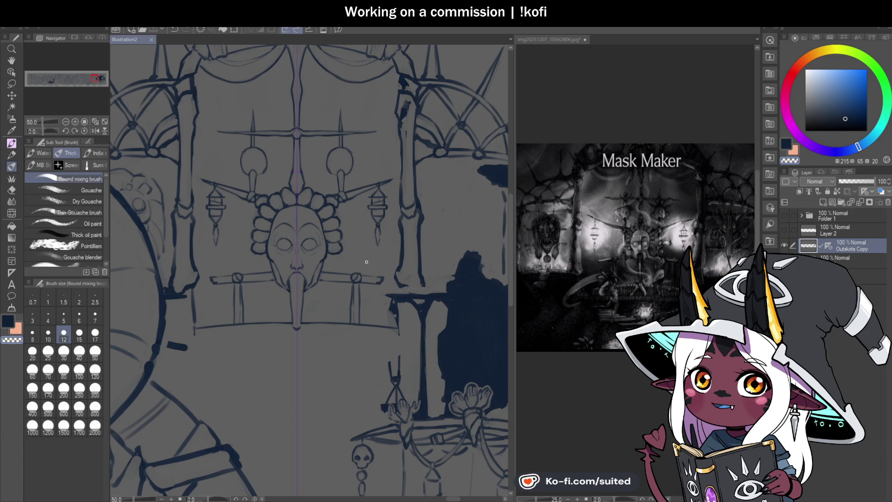
# - Add a short line near the right lantern arm and erase the tassel's rough lines
pyautogui.scroll(1, 340, 285)
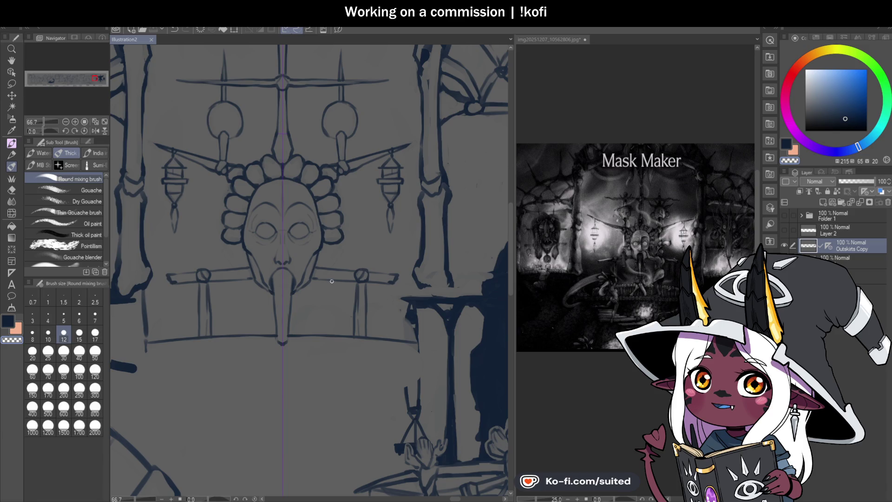
pyautogui.scroll(1, 350, 236)
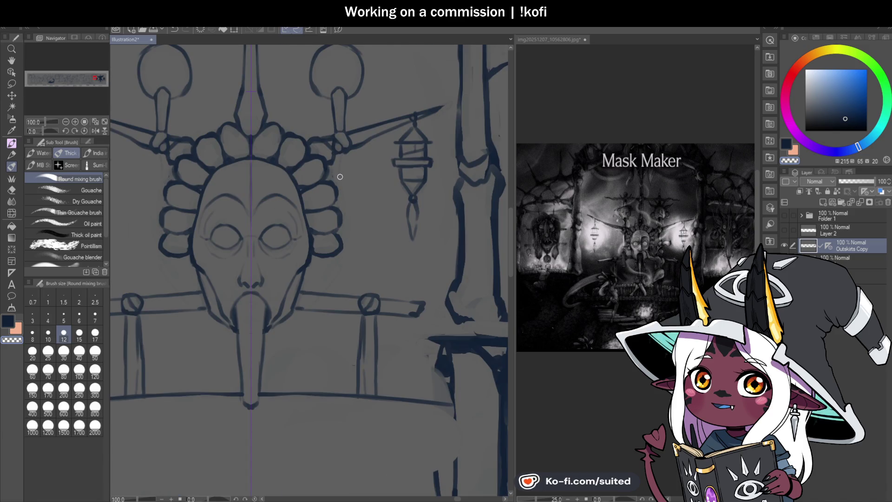
pyautogui.moveTo(342, 155); pyautogui.dragTo(338, 182)
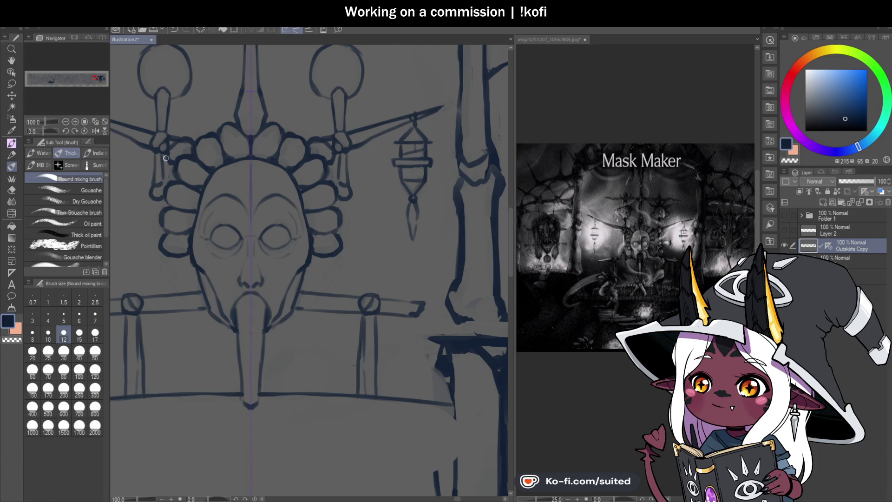
pyautogui.press('c')
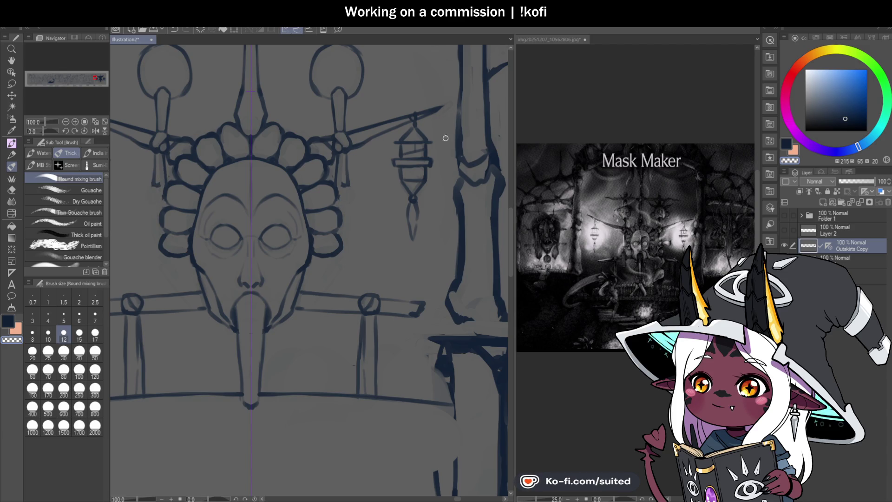
pyautogui.scroll(1, 346, 168)
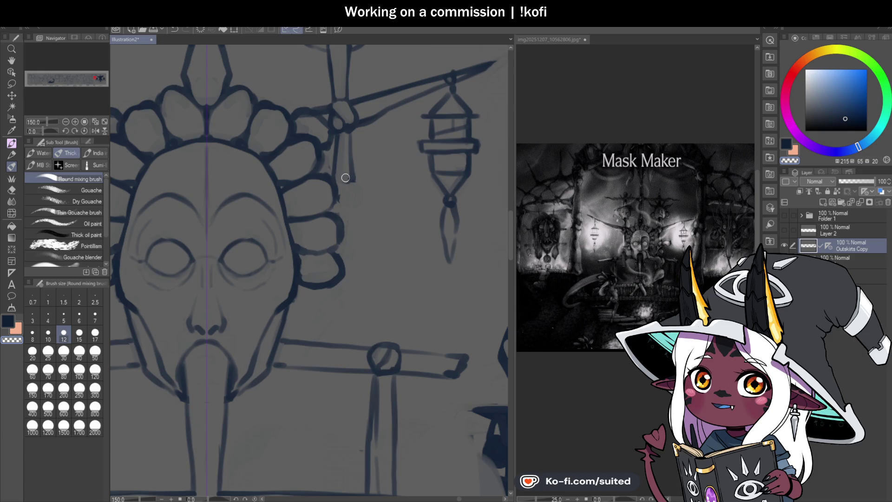
pyautogui.moveTo(338, 176); pyautogui.dragTo(354, 180)
pyautogui.moveTo(346, 136)
pyautogui.mouseDown()
pyautogui.moveTo(357, 200)
pyautogui.moveTo(338, 205)
pyautogui.mouseUp()
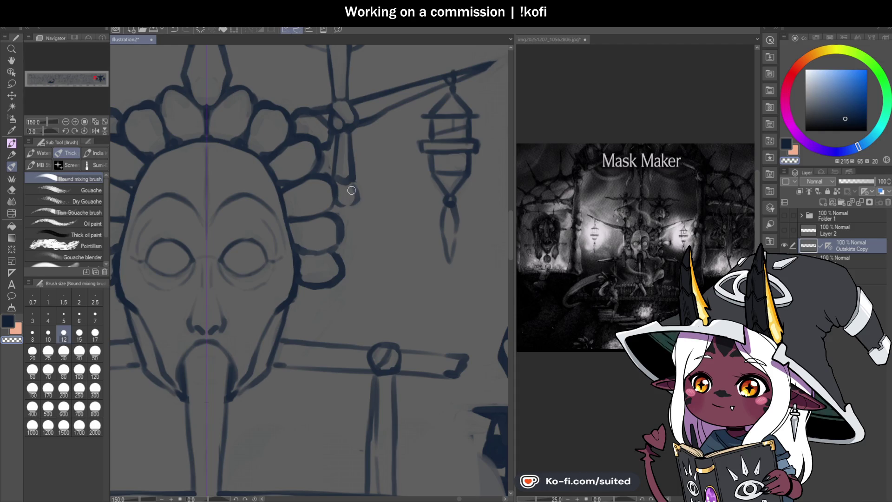
# - Return to dark-blue ink and zoom out to view the full sign
pyautogui.press('c')
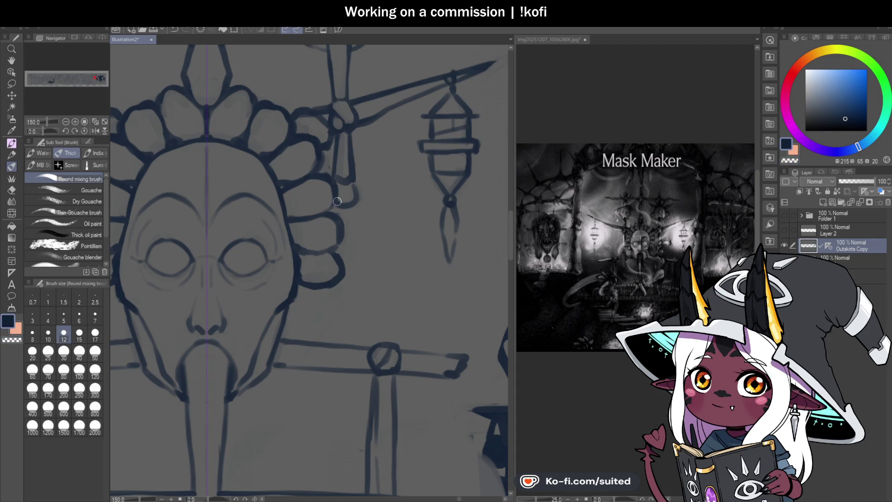
pyautogui.scroll(-3, 378, 191)
pyautogui.scroll(1, 363, 250)
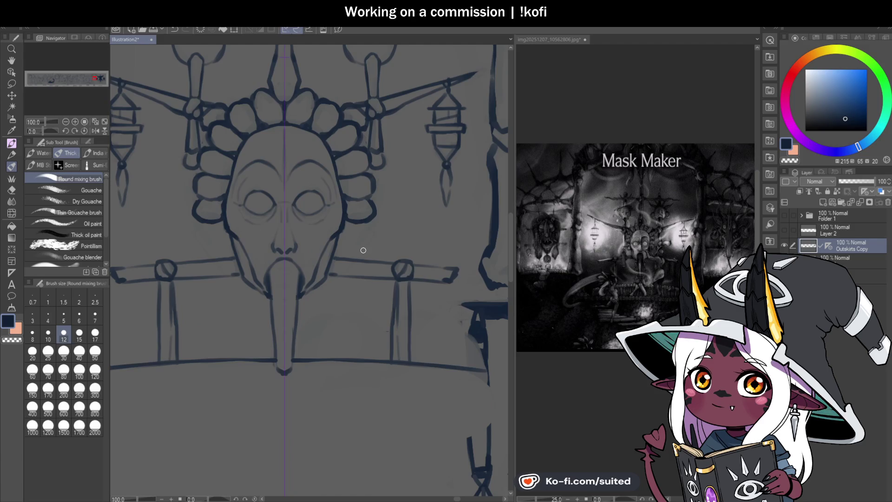
pyautogui.scroll(1, 370, 234)
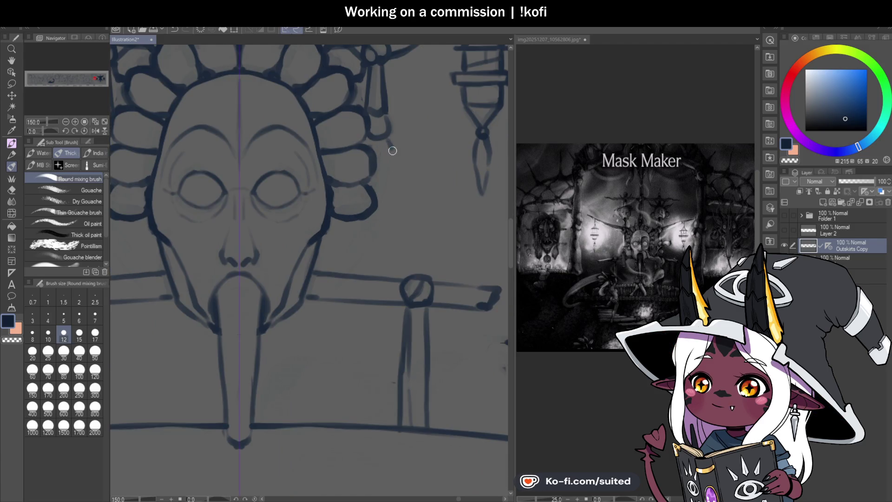
pyautogui.scroll(-1, 357, 165)
pyautogui.scroll(-3, 351, 202)
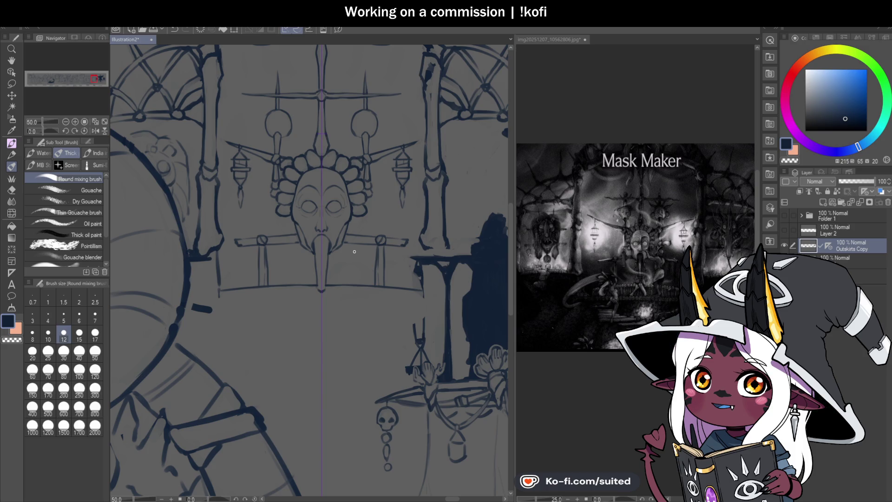
# - Ink the spike above the right ball with a sharp tip
pyautogui.scroll(5, 360, 139)
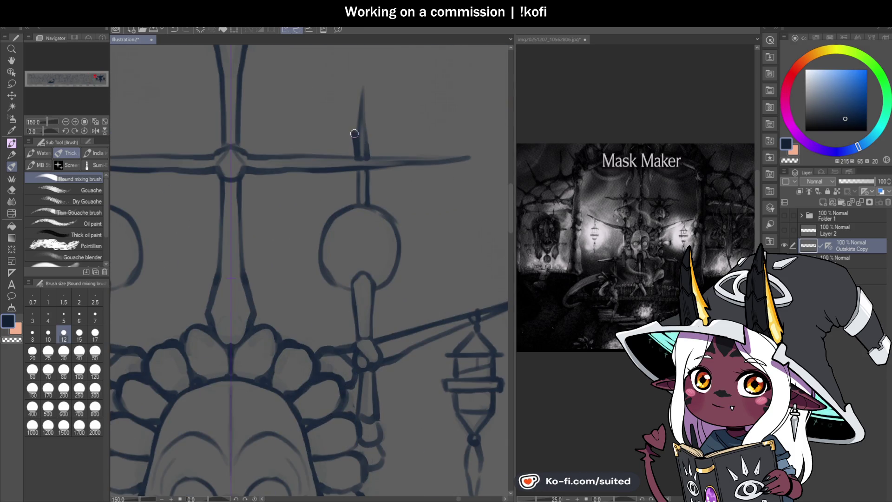
pyautogui.moveTo(356, 134); pyautogui.dragTo(362, 117)
pyautogui.moveTo(369, 155); pyautogui.dragTo(362, 95)
# - Thicken and smooth the ball's right outline, then save
pyautogui.scroll(-5, 381, 195)
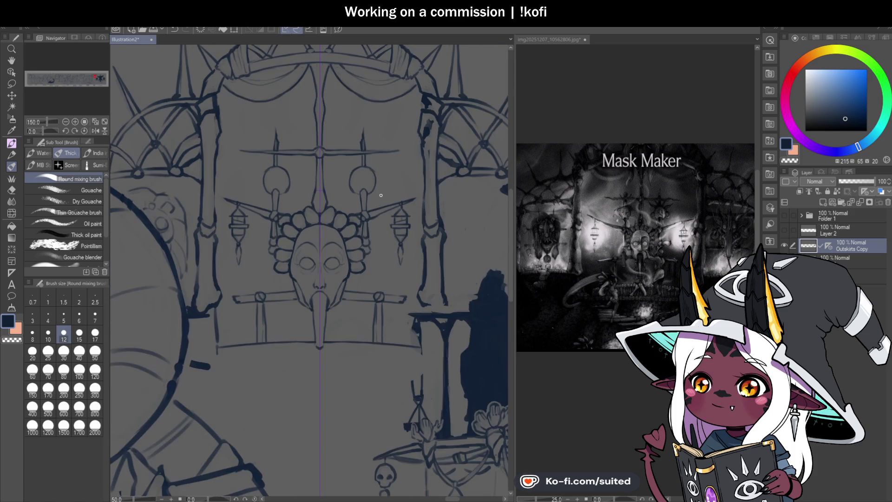
pyautogui.scroll(1, 380, 195)
pyautogui.scroll(4, 383, 176)
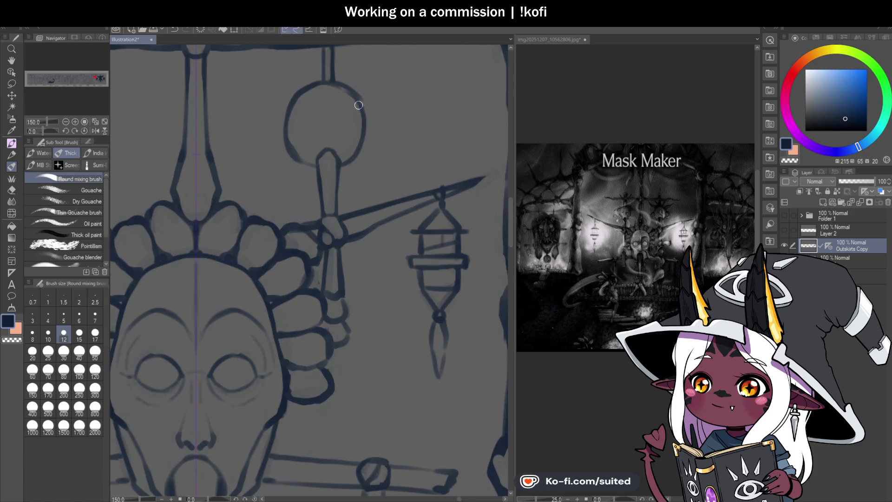
pyautogui.moveTo(361, 102); pyautogui.dragTo(358, 135)
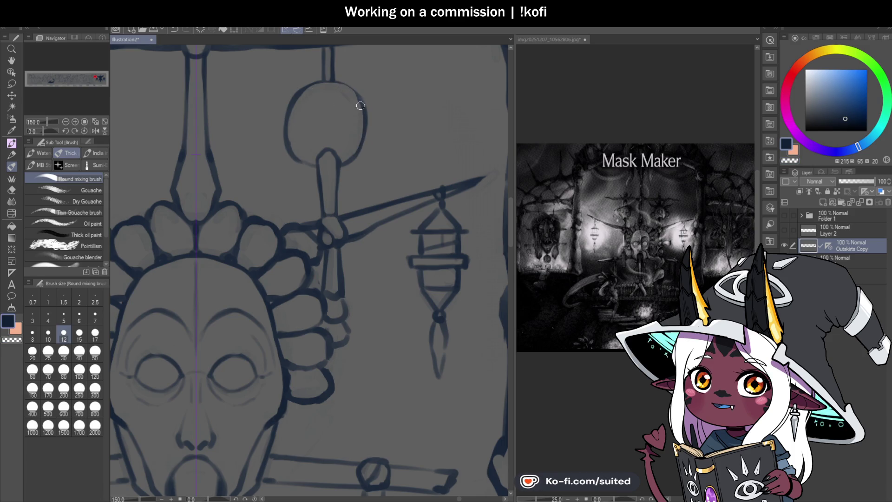
pyautogui.moveTo(359, 98); pyautogui.dragTo(356, 157)
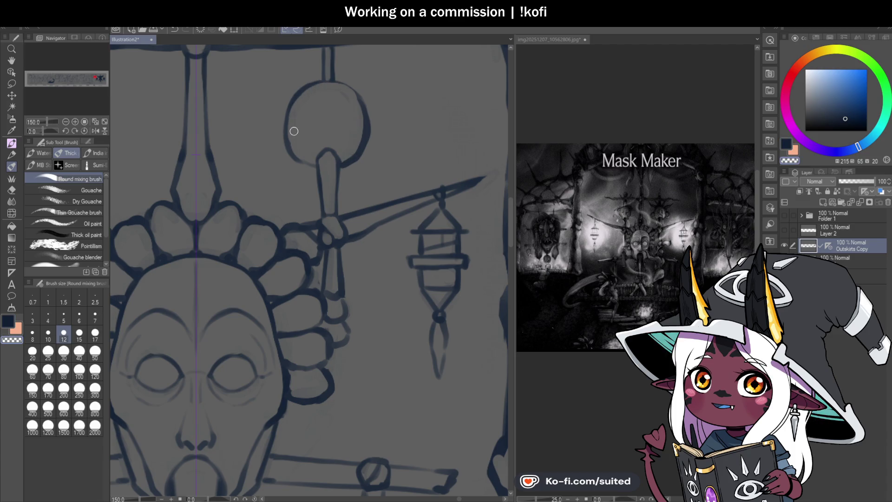
pyautogui.moveTo(354, 106); pyautogui.dragTo(347, 159)
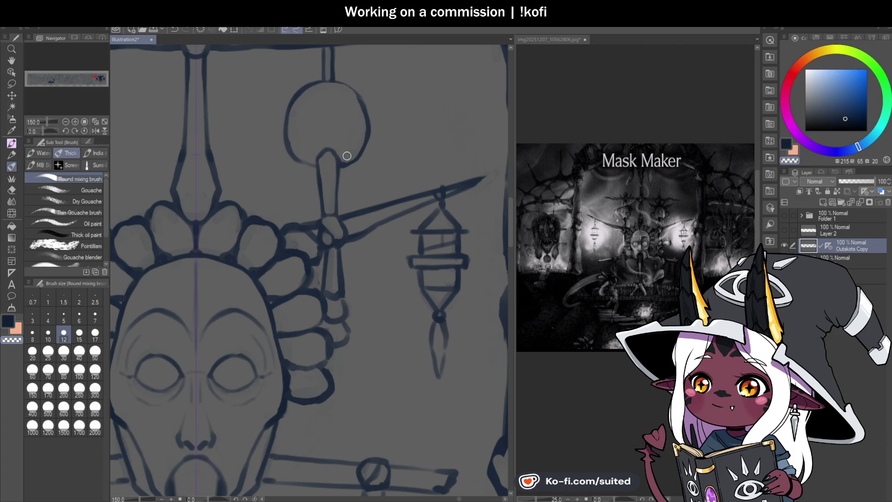
pyautogui.hotkey('ctrl', 's')
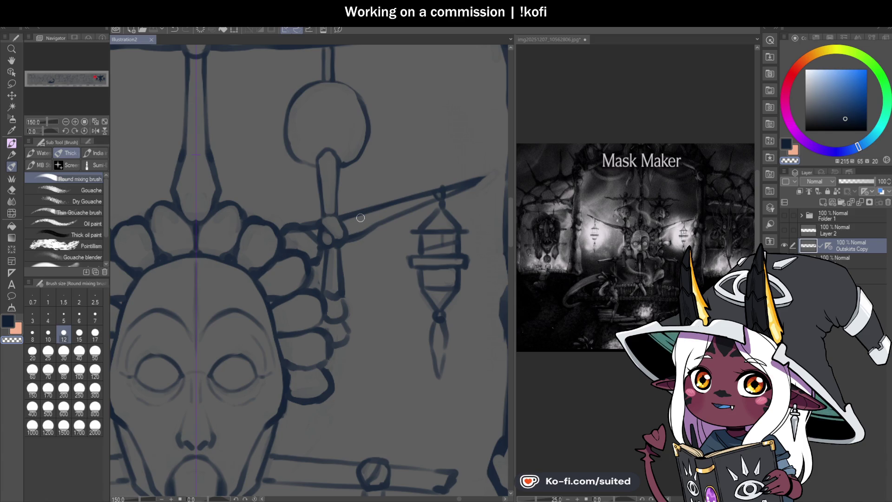
# - Disable the layer's symmetry ruler, zoom to 200%, and thicken the hanging ball's right edge
pyautogui.click(828, 246)
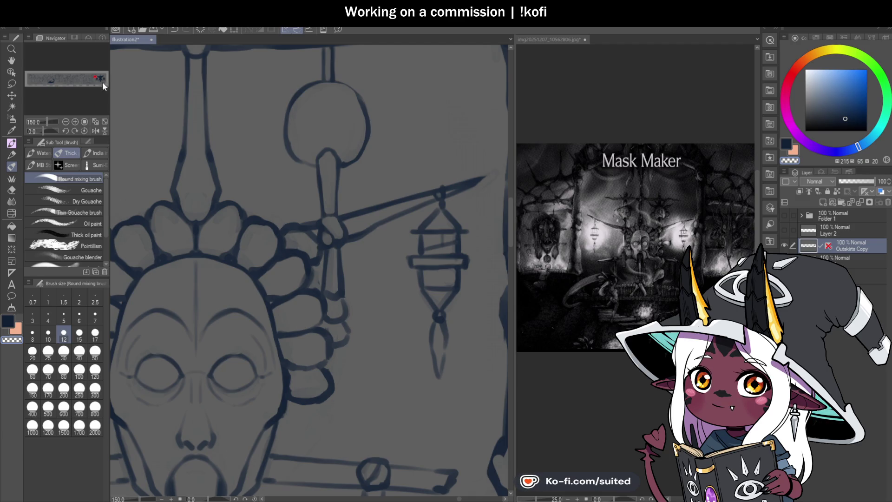
pyautogui.scroll(-2, 383, 178)
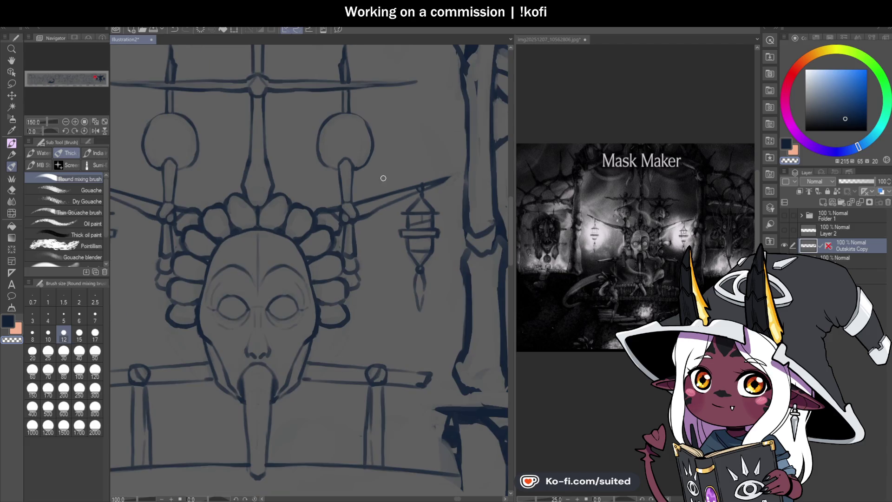
pyautogui.scroll(1, 378, 130)
pyautogui.scroll(1, 378, 129)
pyautogui.moveTo(364, 148)
pyautogui.mouseDown()
pyautogui.moveTo(353, 119)
pyautogui.moveTo(364, 172)
pyautogui.mouseUp()
# - Undo the heavy stroke just drawn on the right hanging ball
pyautogui.hotkey('ctrl', 'z')
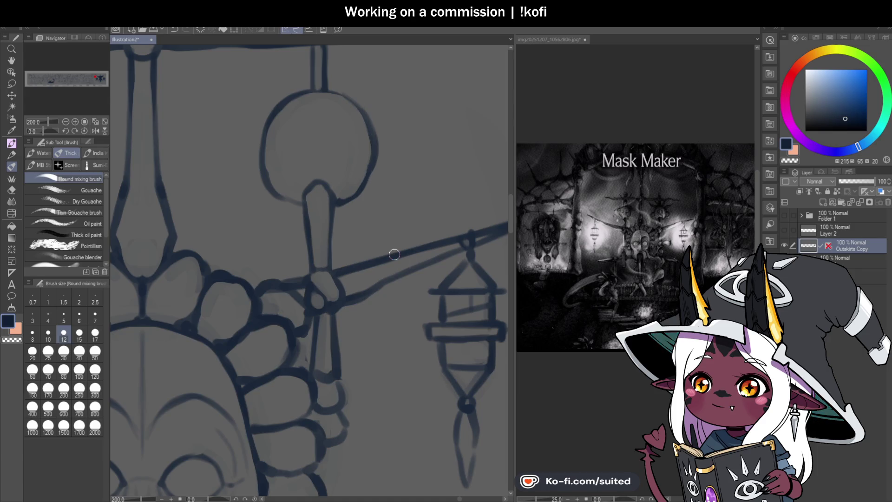